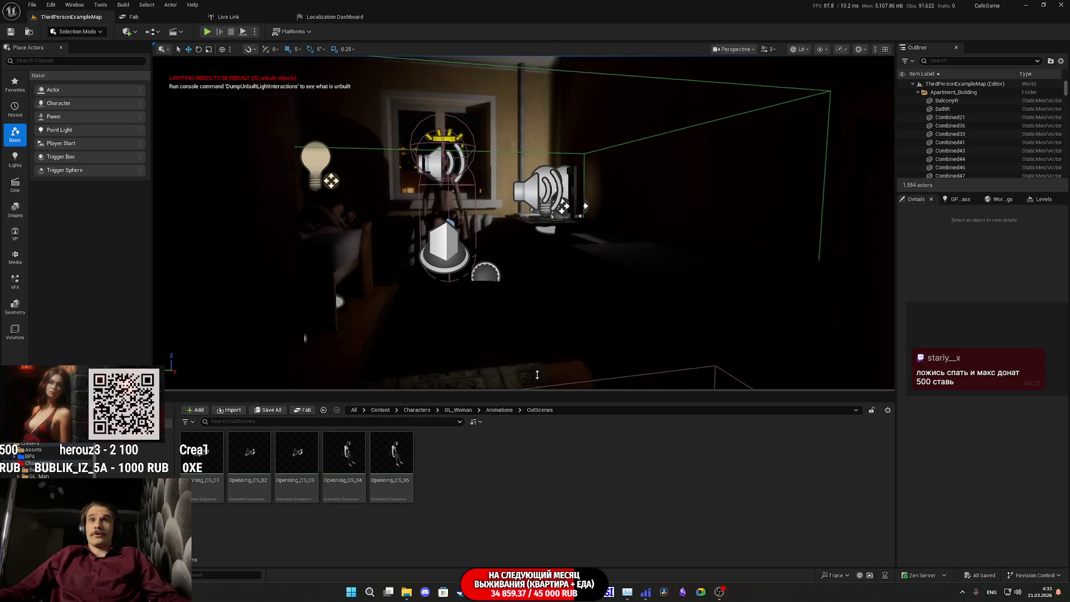
# Play the level full-screen, advance through the desk scene, then stop the session with F8.
pyautogui.click(211, 32)
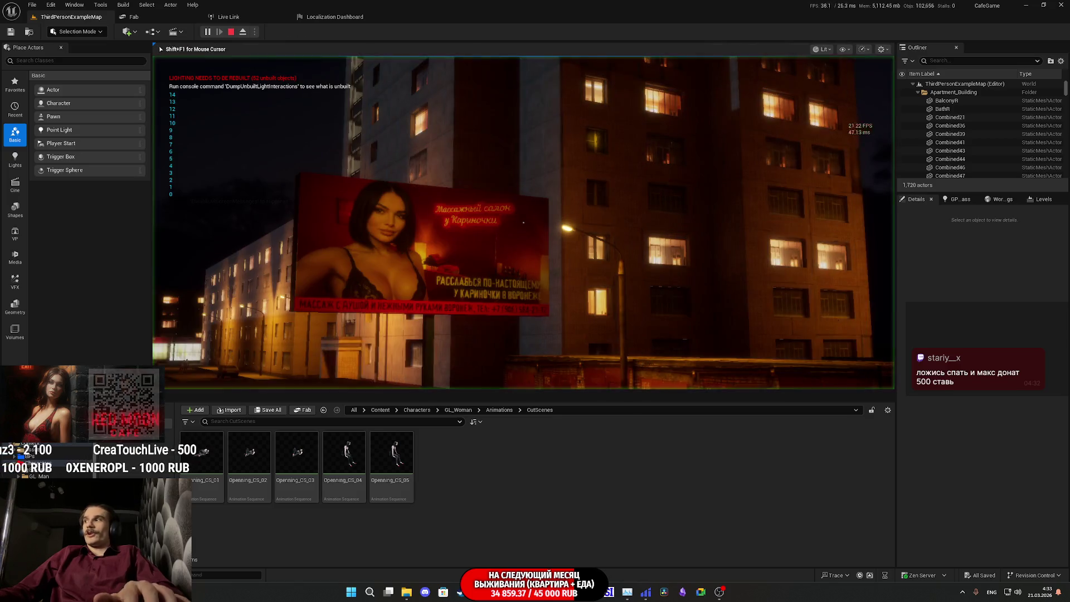
pyautogui.press('F11')
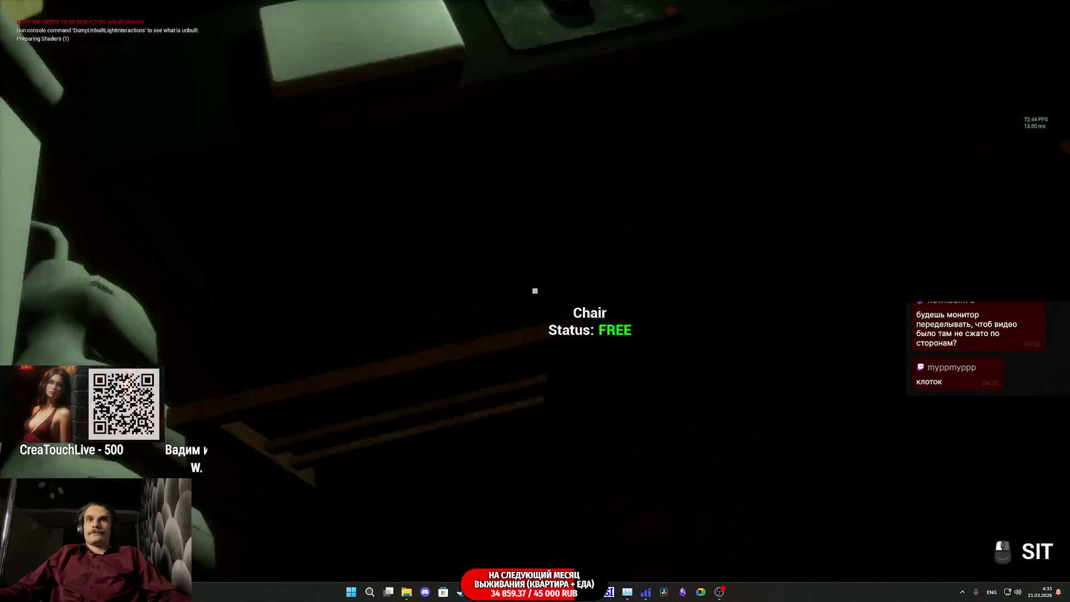
pyautogui.click(536, 290)
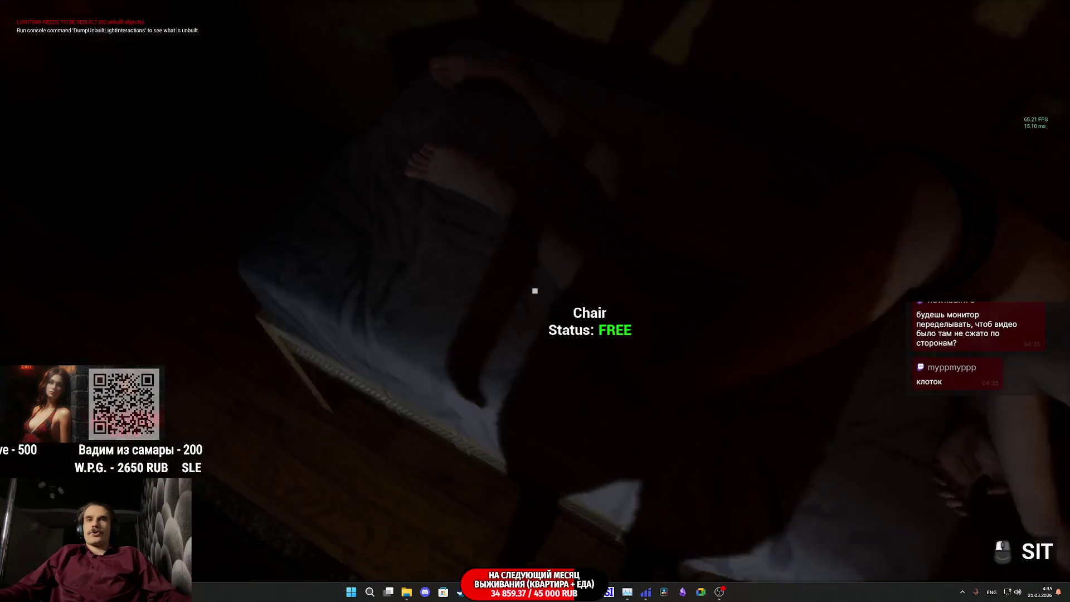
pyautogui.click(535, 290)
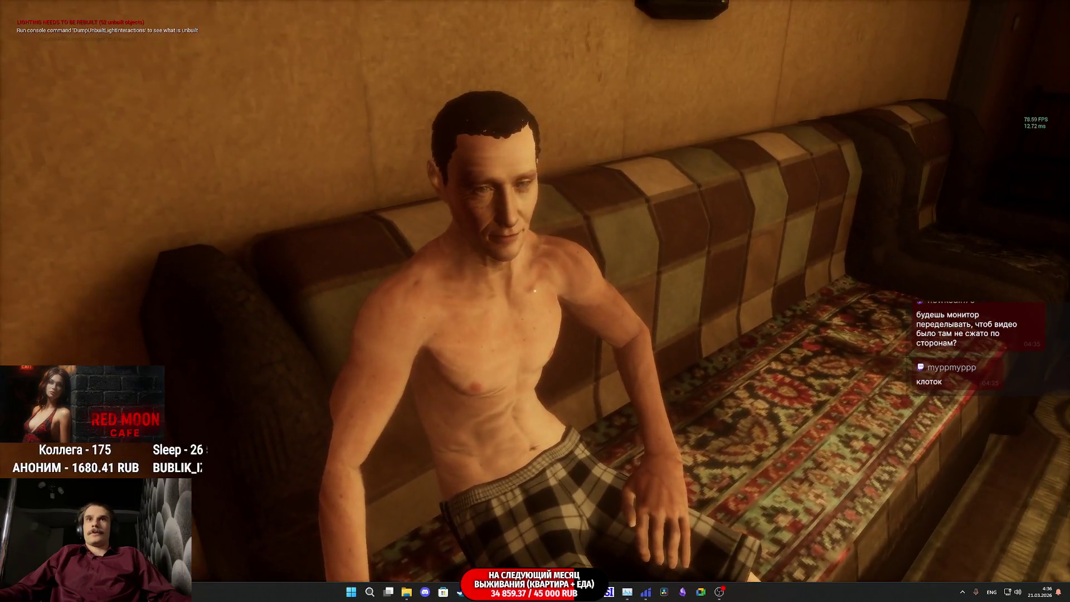
pyautogui.press('F8')
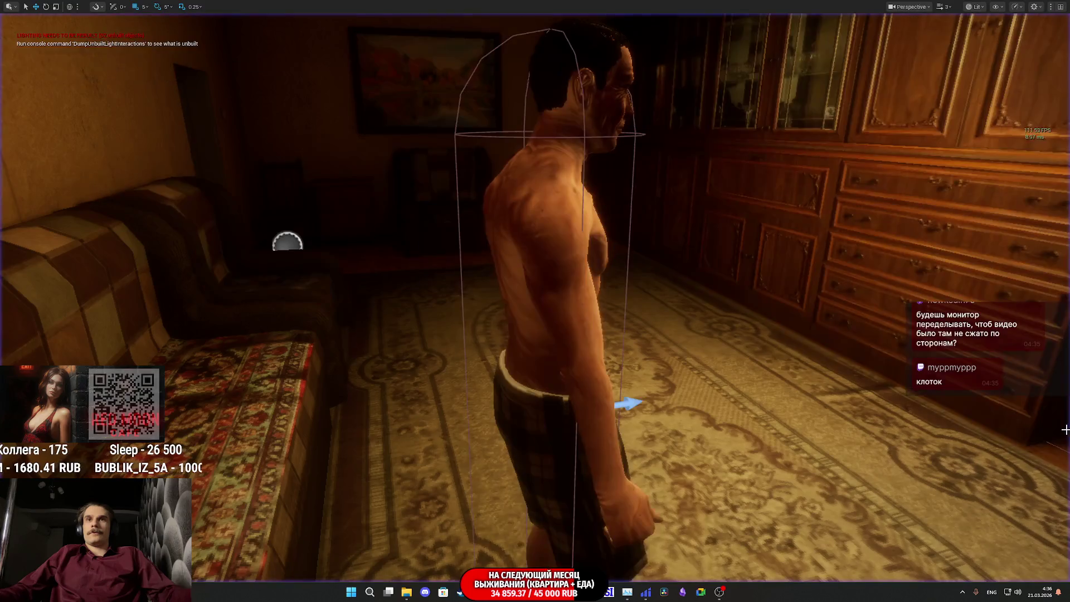
# Restore the editor layout, select Pillower_BPC and save all unsaved level changes.
pyautogui.press('Escape')
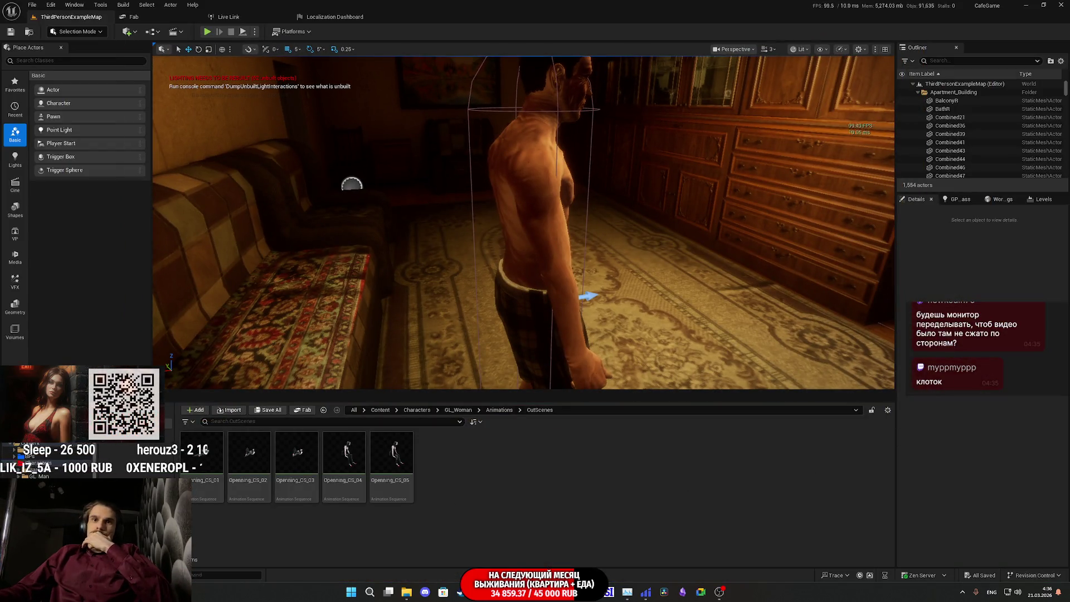
pyautogui.click(550, 305)
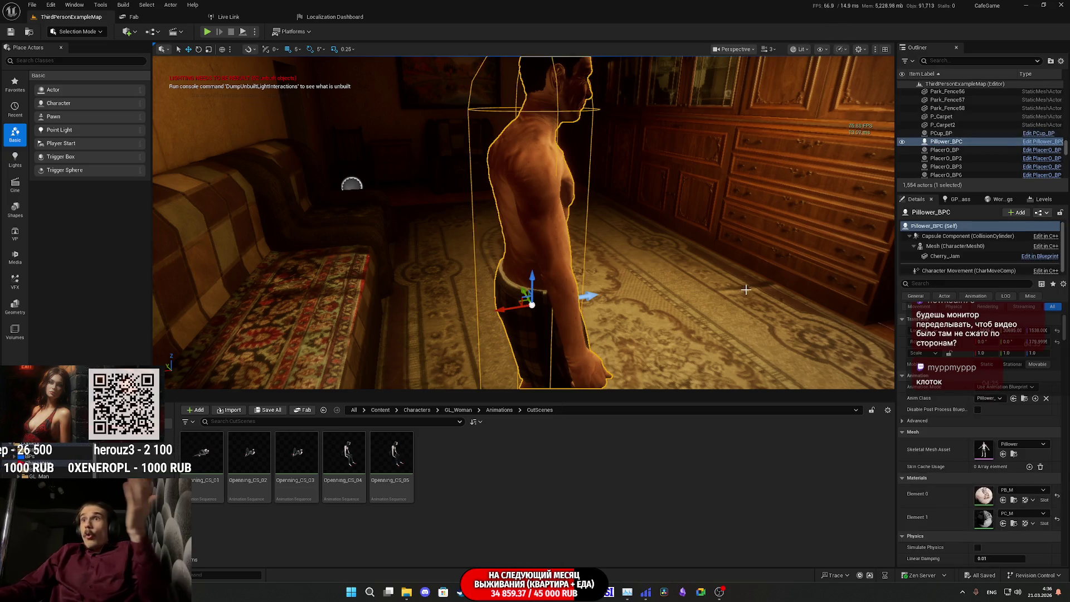
pyautogui.scroll(-3, 918, 424)
pyautogui.scroll(-3, 919, 425)
pyautogui.scroll(-3, 918, 424)
pyautogui.scroll(-3, 919, 424)
pyautogui.scroll(-3, 918, 424)
pyautogui.scroll(-3, 909, 424)
pyautogui.scroll(-2, 906, 427)
pyautogui.scroll(-2, 904, 427)
pyautogui.scroll(-3, 904, 430)
pyautogui.scroll(-3, 901, 446)
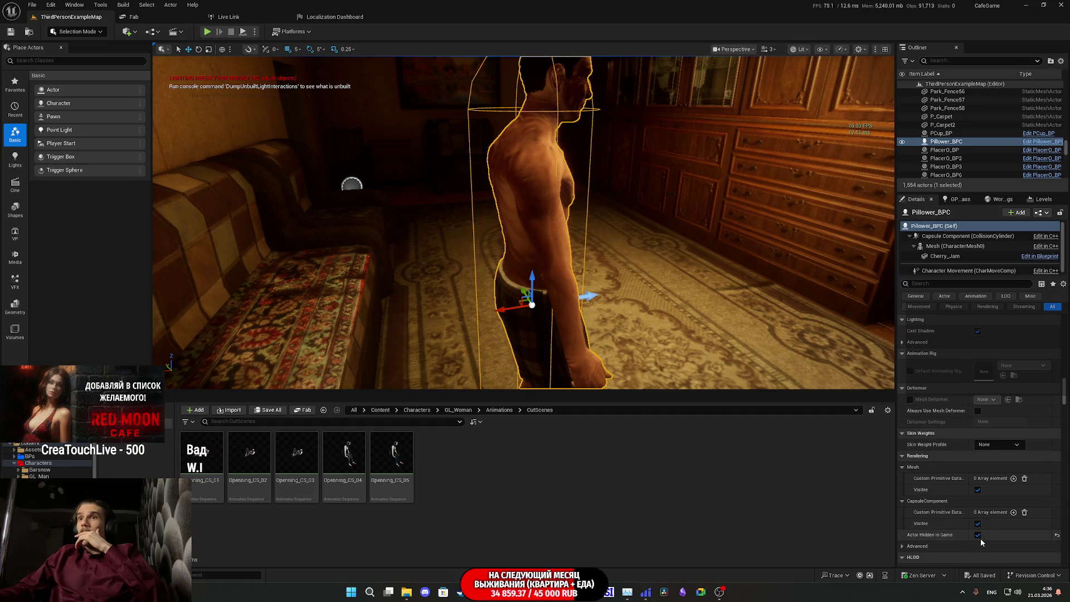
pyautogui.click(270, 411)
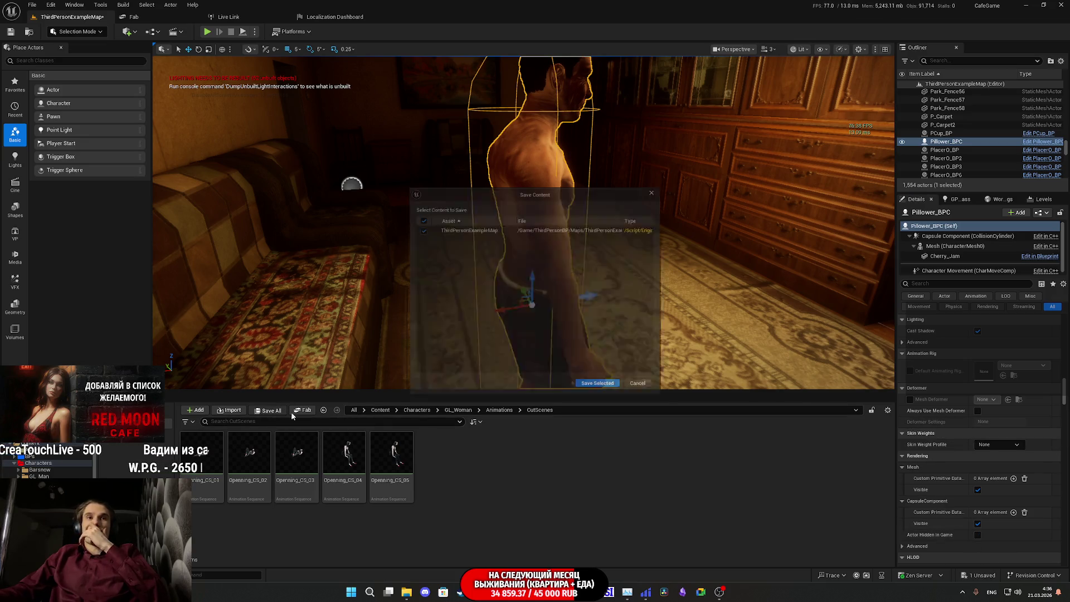
pyautogui.click(602, 389)
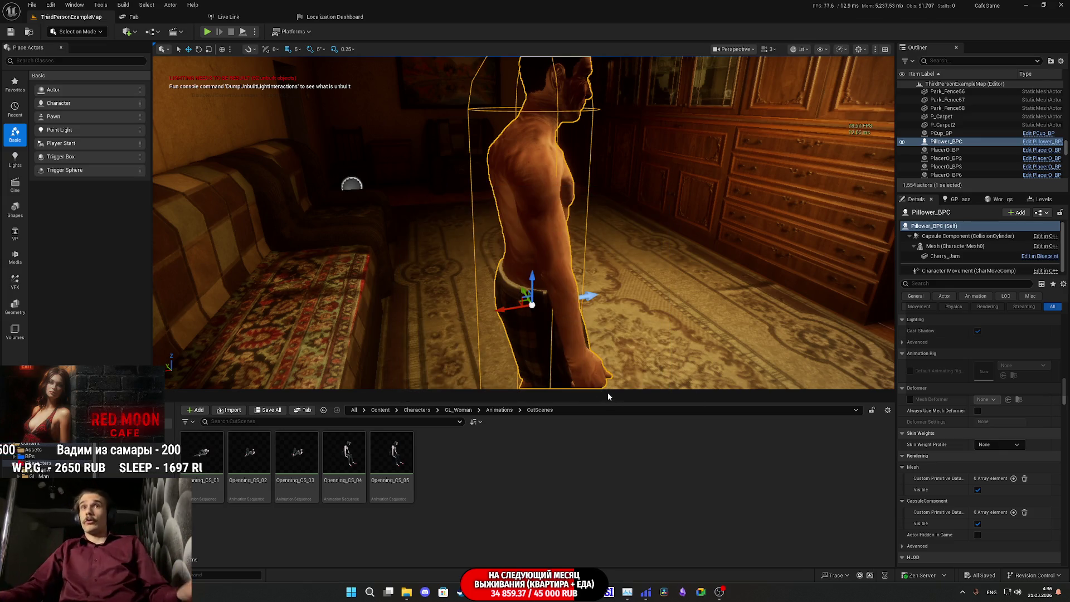
pyautogui.moveTo(607, 389)
pyautogui.mouseDown()
pyautogui.moveTo(669, 389)
pyautogui.moveTo(410, 403)
pyautogui.mouseUp()
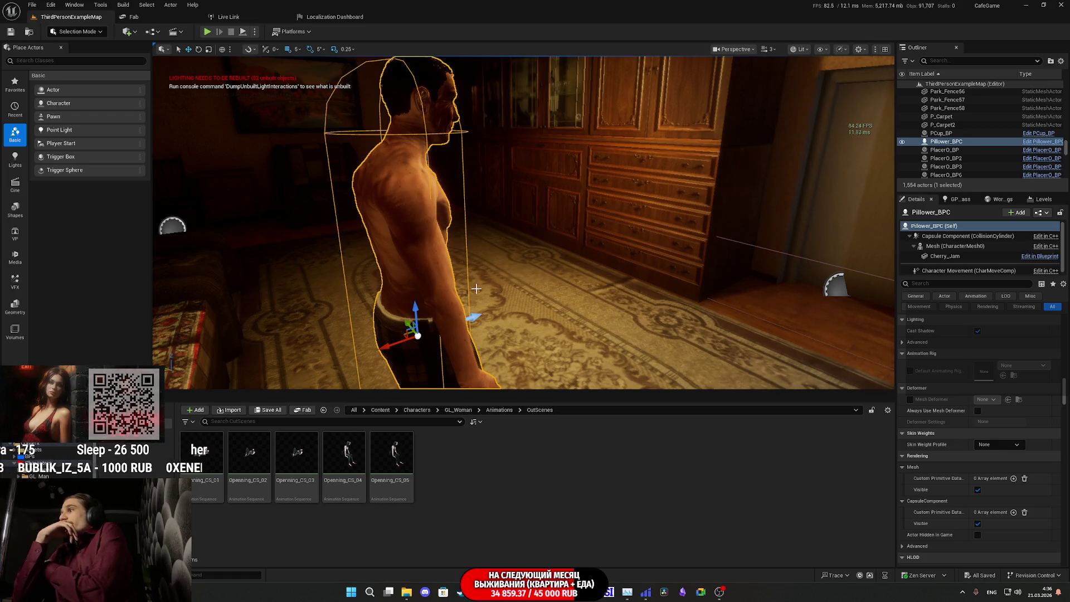
pyautogui.scroll(-15, 466, 263)
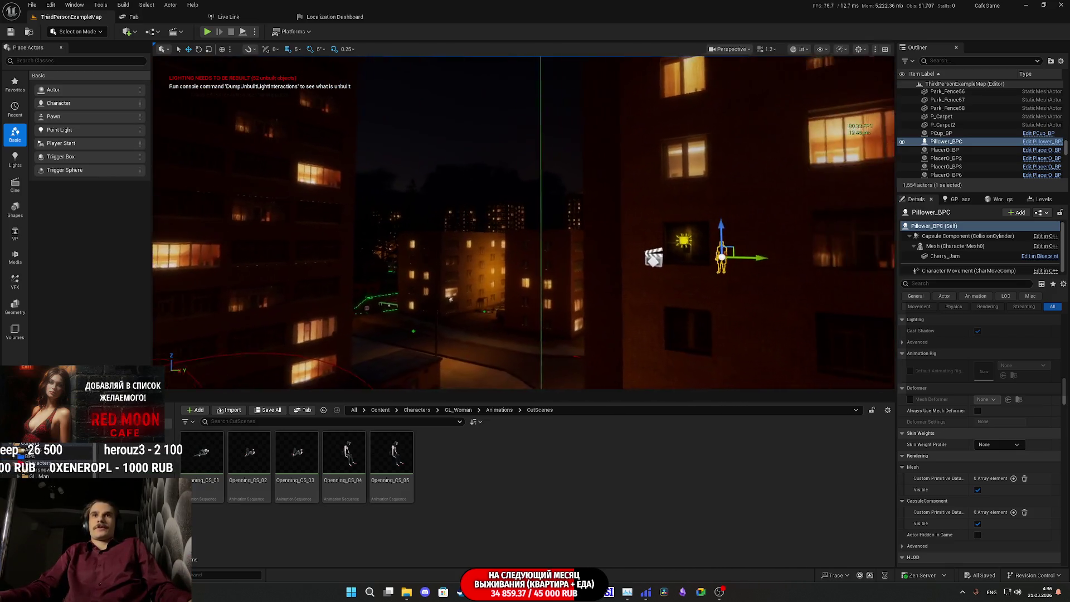
pyautogui.scroll(5, 523, 222)
pyautogui.scroll(3, 850, 177)
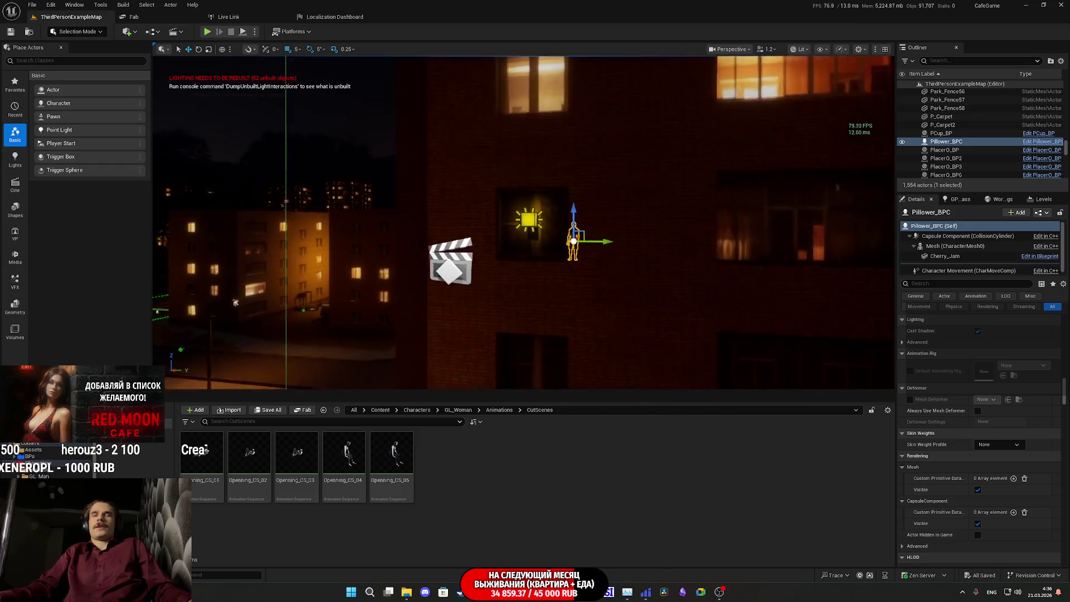
pyautogui.scroll(3, 850, 176)
pyautogui.scroll(3, 850, 176)
pyautogui.scroll(3, 850, 176)
# Centre the view on the TV, then launch the level as a Standalone Game.
pyautogui.moveTo(850, 176); pyautogui.dragTo(521, 249)
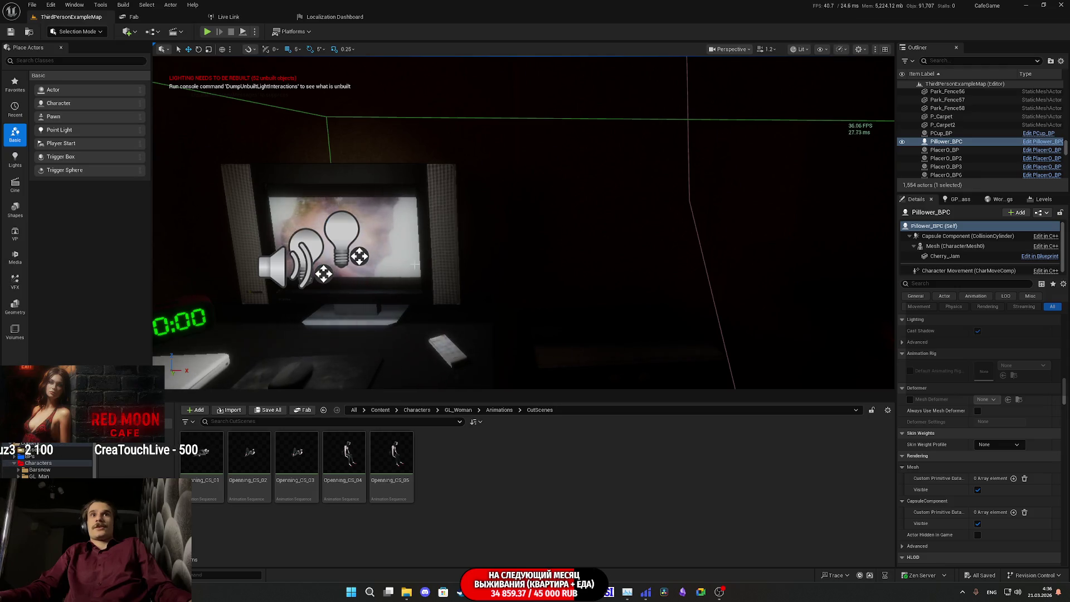
pyautogui.scroll(5, 524, 223)
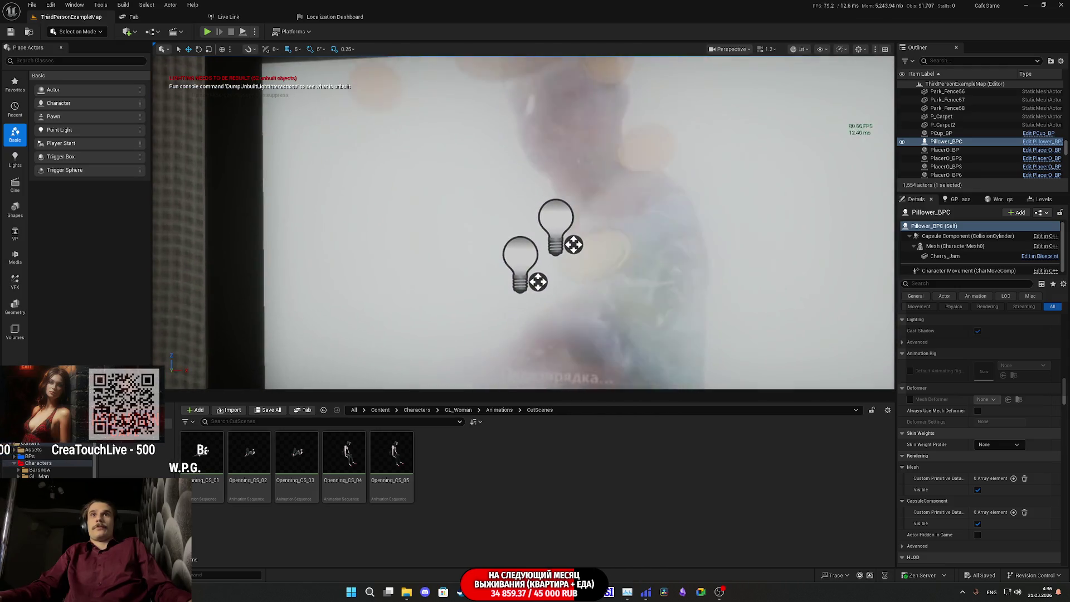
pyautogui.scroll(-5, 523, 222)
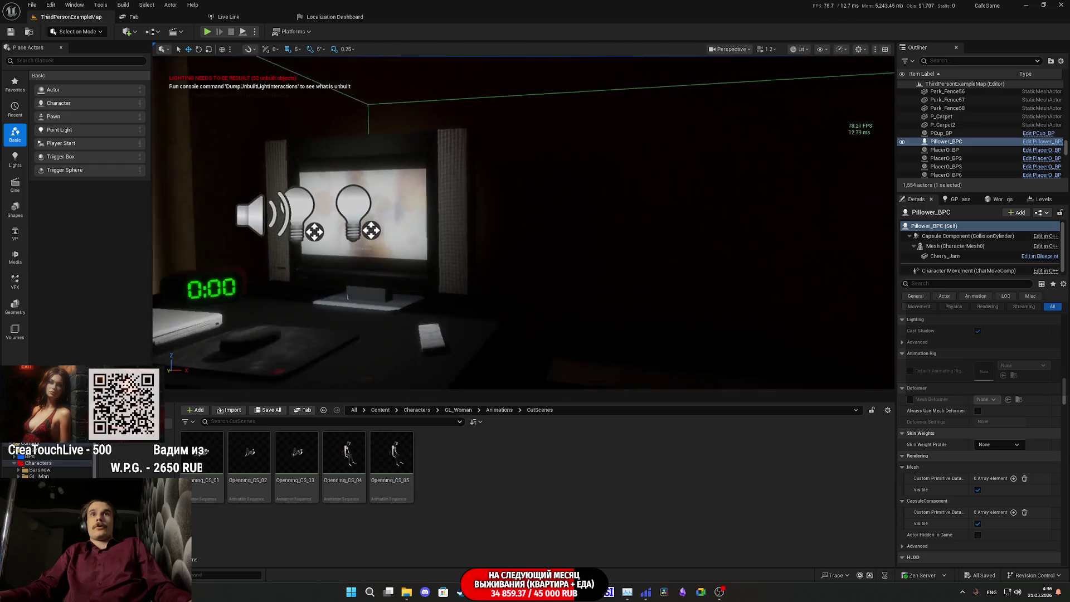
pyautogui.scroll(3, 523, 222)
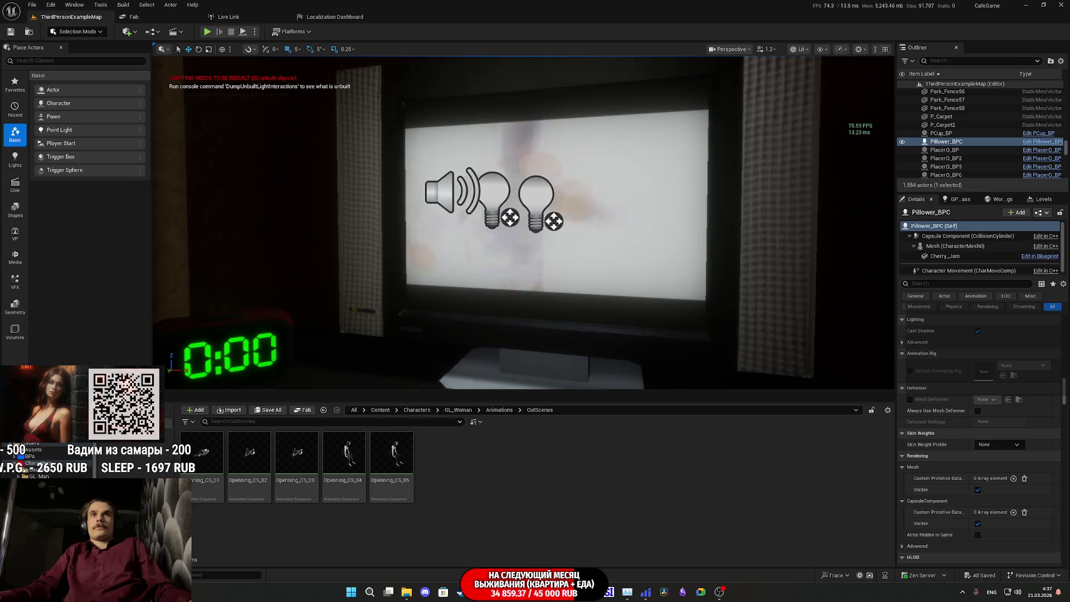
pyautogui.scroll(-5, 524, 222)
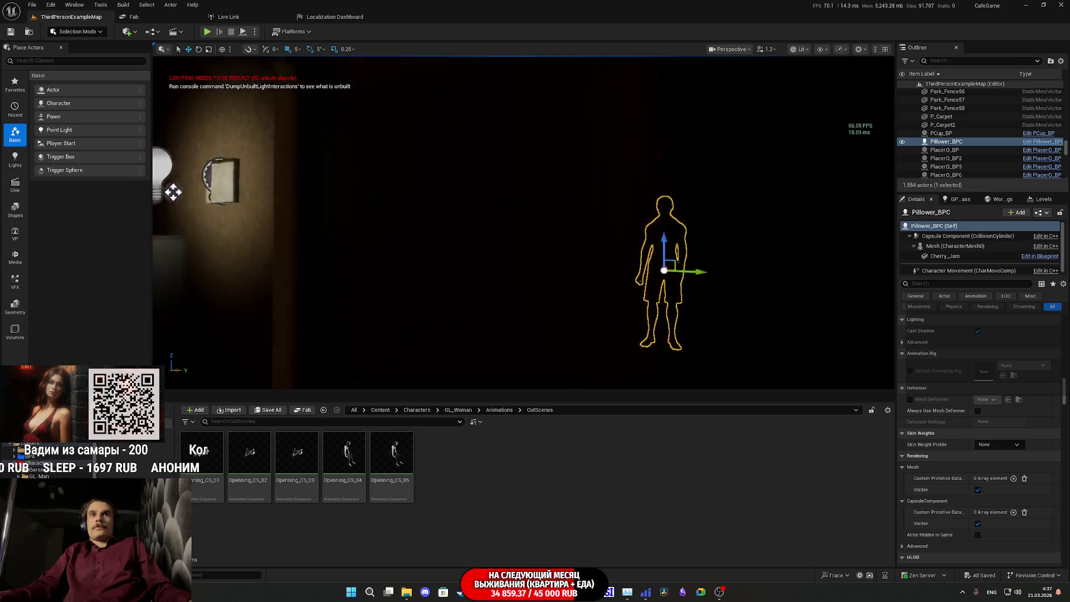
pyautogui.scroll(2, 523, 222)
pyautogui.scroll(2, 524, 222)
pyautogui.scroll(2, 524, 223)
pyautogui.scroll(1, 524, 223)
pyautogui.scroll(-5, 524, 222)
pyautogui.scroll(3, 524, 222)
pyautogui.scroll(-3, 525, 222)
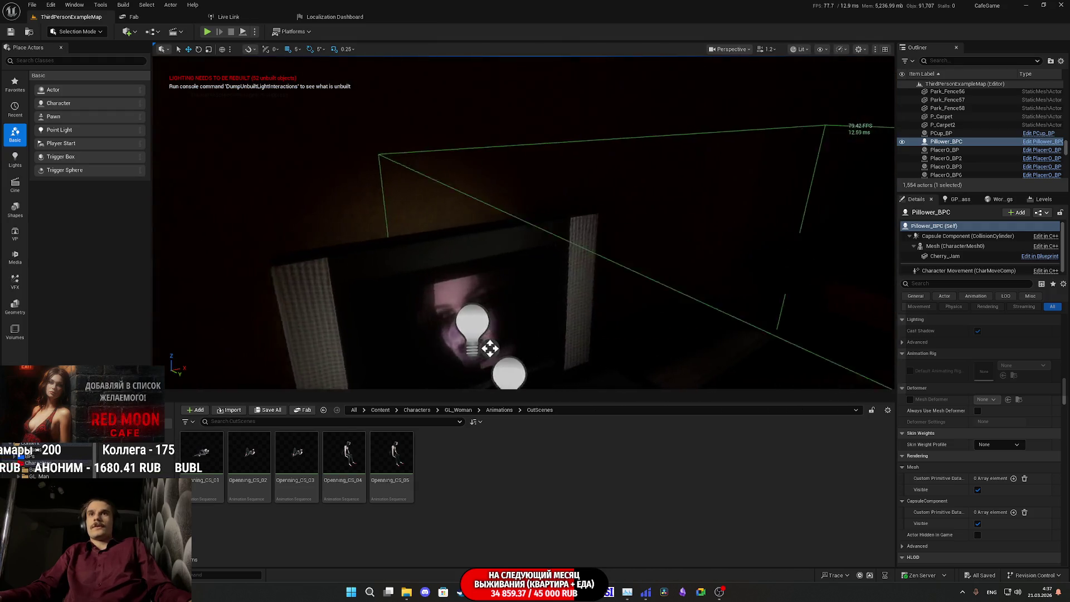
pyautogui.scroll(-3, 523, 223)
pyautogui.scroll(2, 524, 223)
pyautogui.scroll(2, 524, 223)
pyautogui.scroll(3, 523, 223)
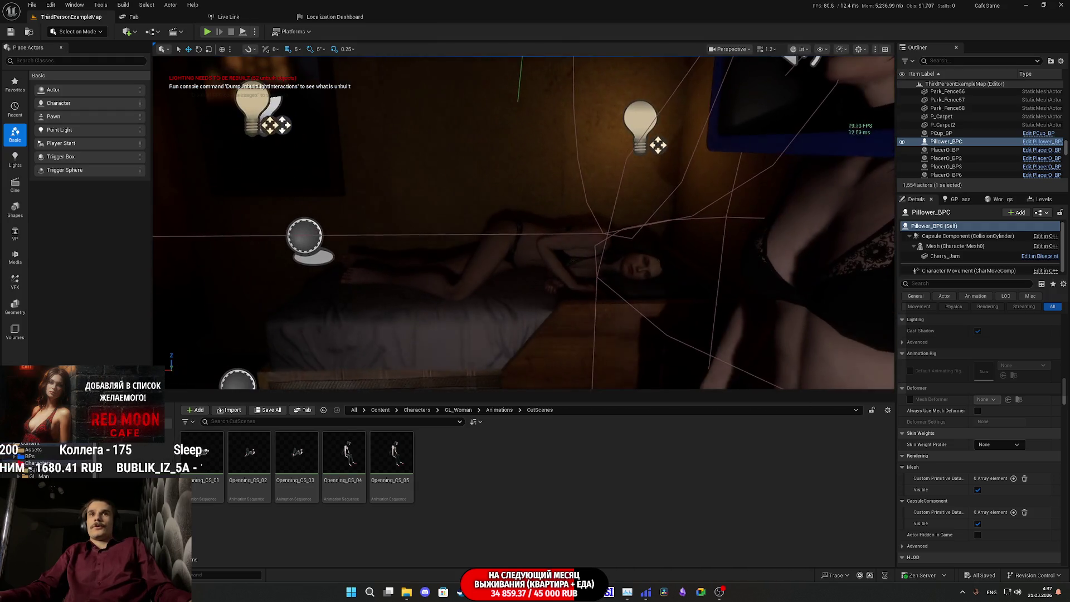
pyautogui.scroll(2, 524, 223)
pyautogui.scroll(-1, 524, 223)
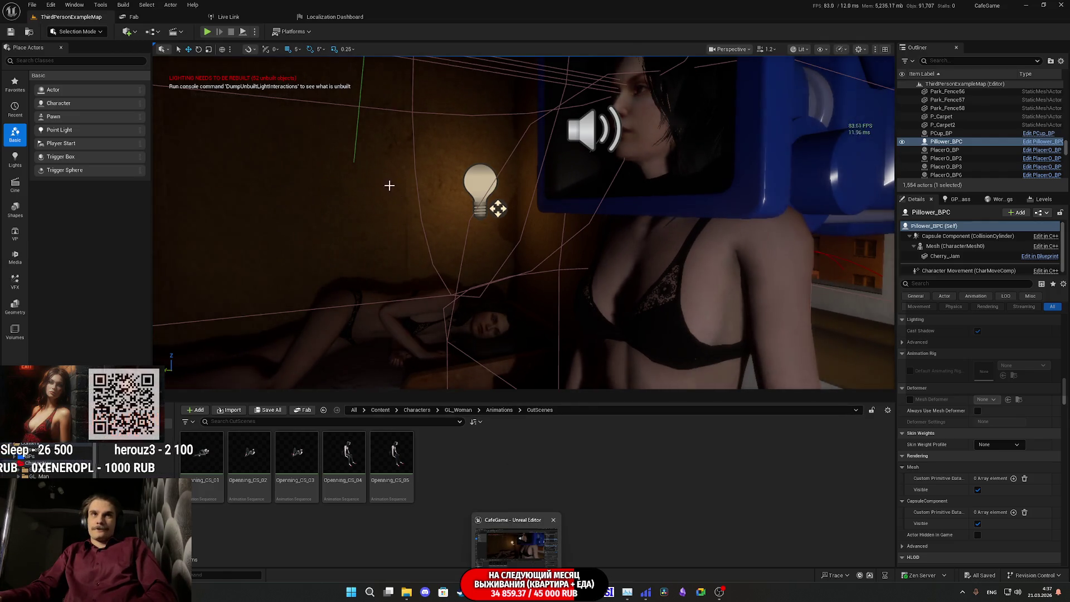
pyautogui.click(254, 32)
pyautogui.click(188, 94)
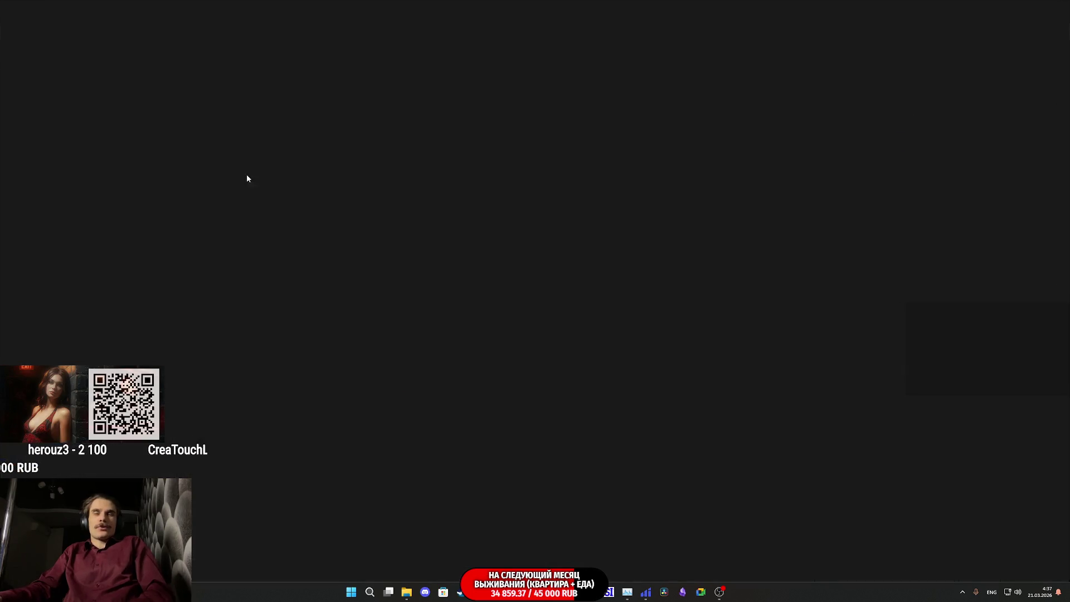
# Close the game window and add a Bind Event to On End Play node from CS_N1_01.
pyautogui.press('Escape')
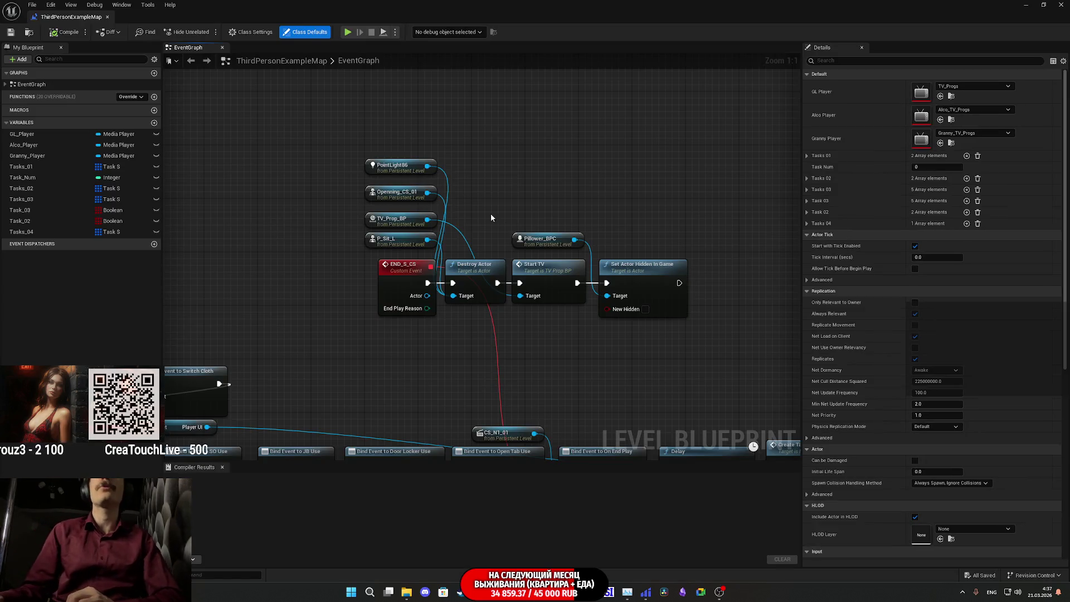
pyautogui.moveTo(464, 324); pyautogui.dragTo(539, 221)
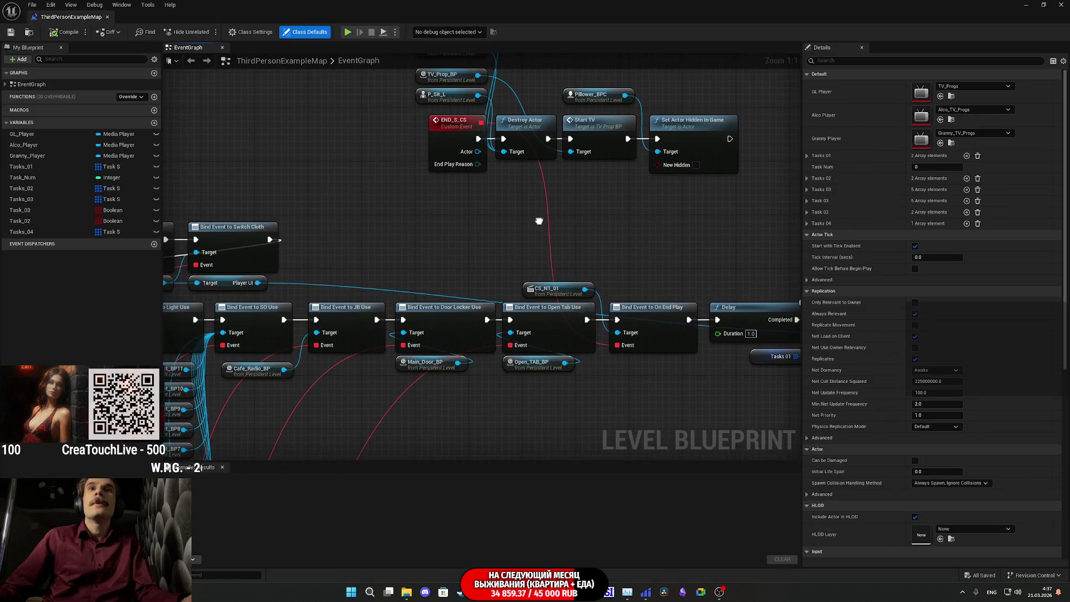
pyautogui.click(551, 284)
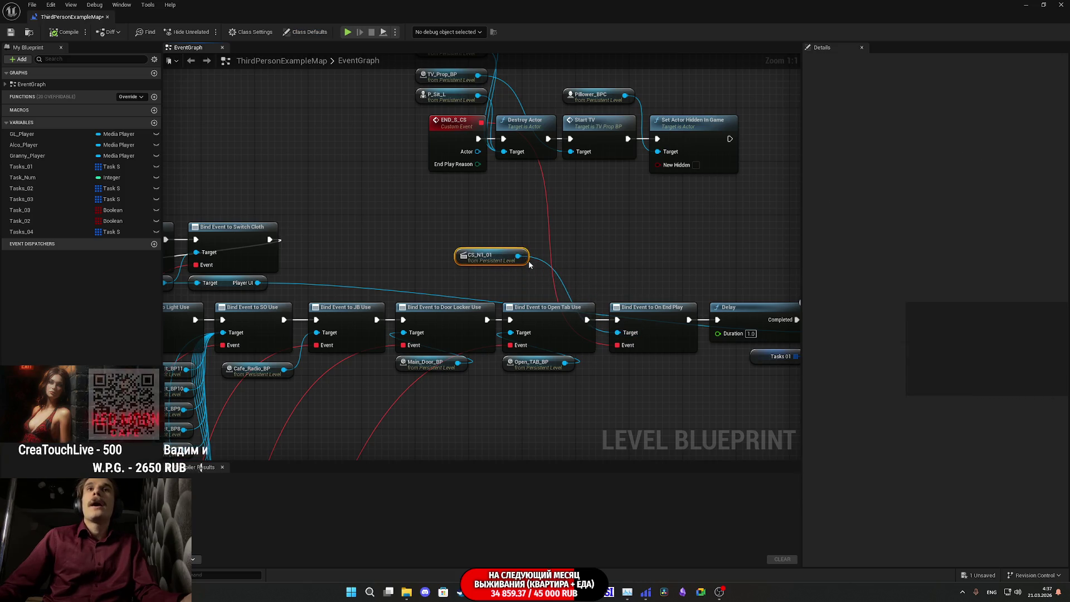
pyautogui.moveTo(589, 241); pyautogui.dragTo(595, 238)
pyautogui.write('bi')
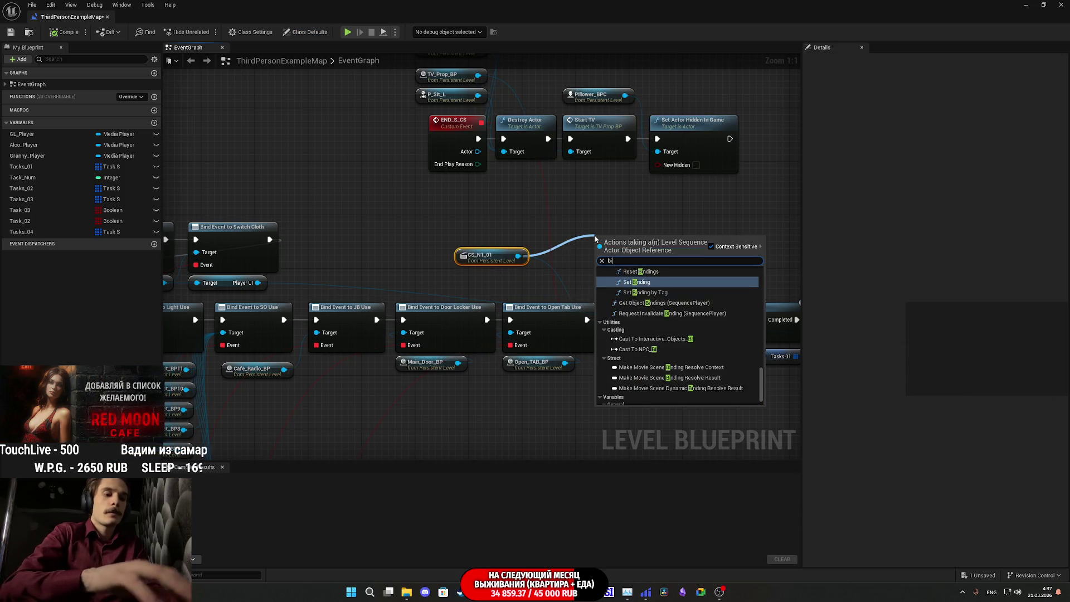
pyautogui.write('nd')
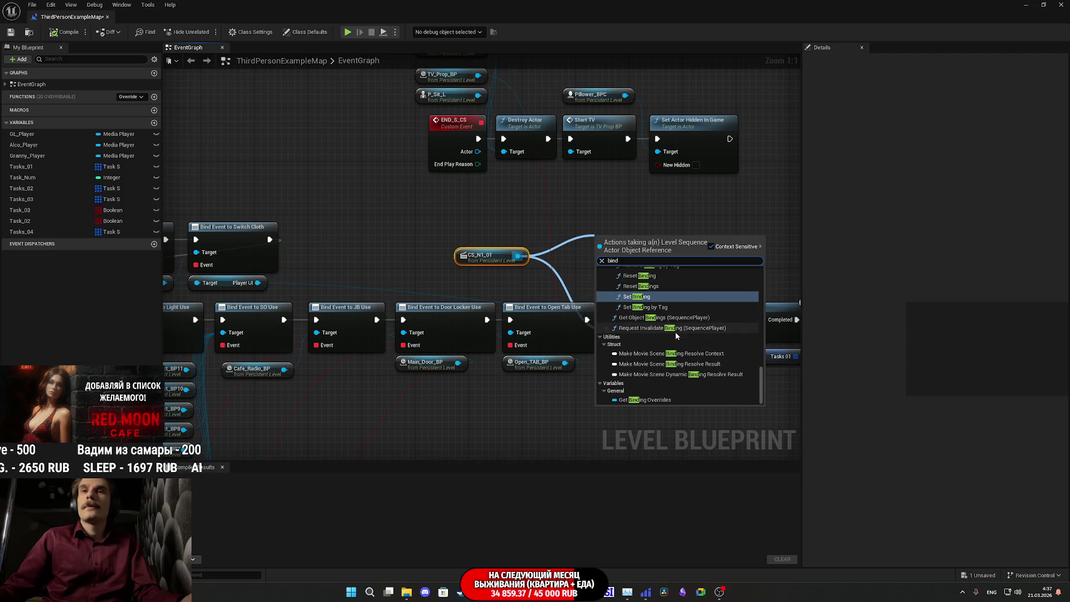
pyautogui.scroll(3, 692, 355)
pyautogui.scroll(2, 692, 354)
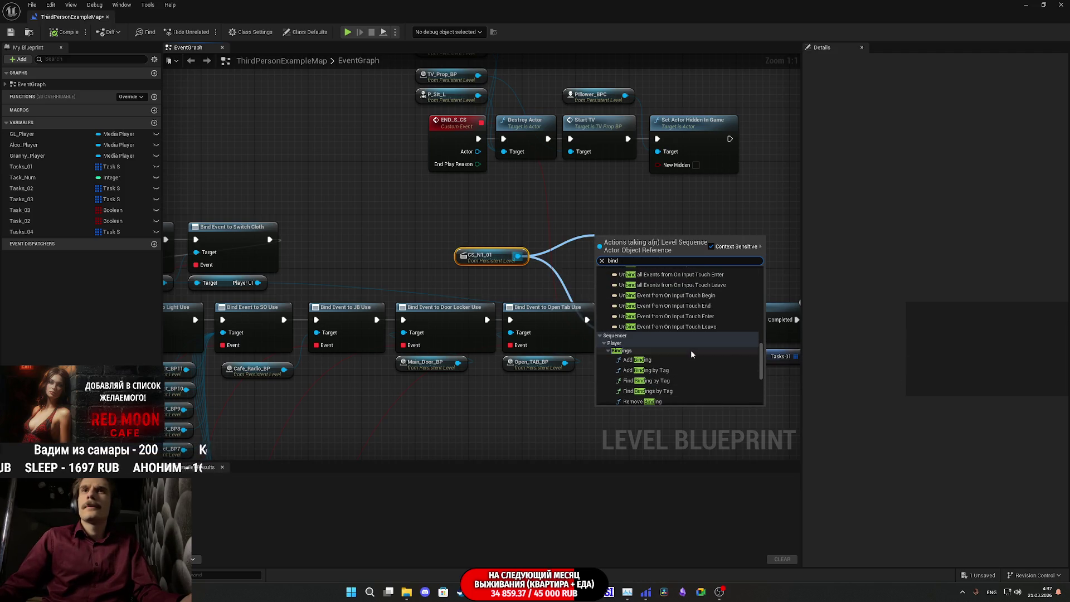
pyautogui.scroll(2, 696, 351)
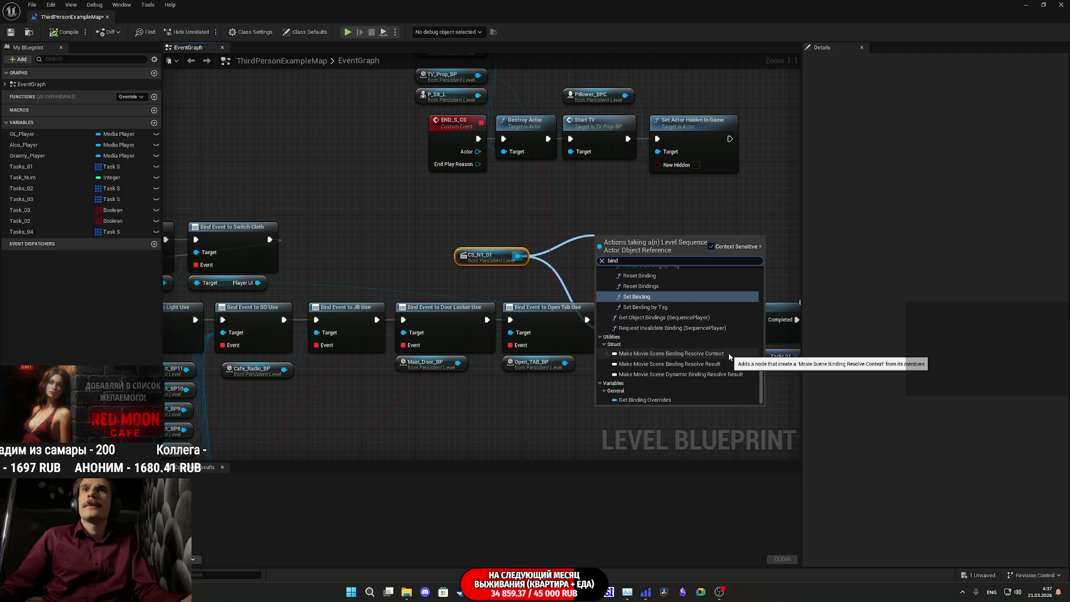
pyautogui.write('end')
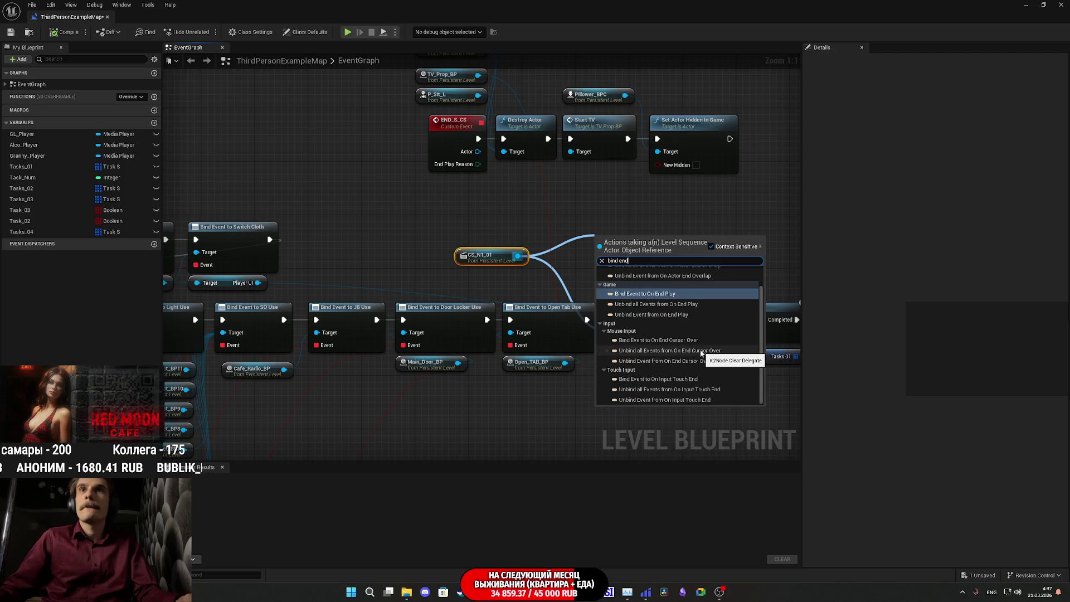
pyautogui.scroll(1, 699, 350)
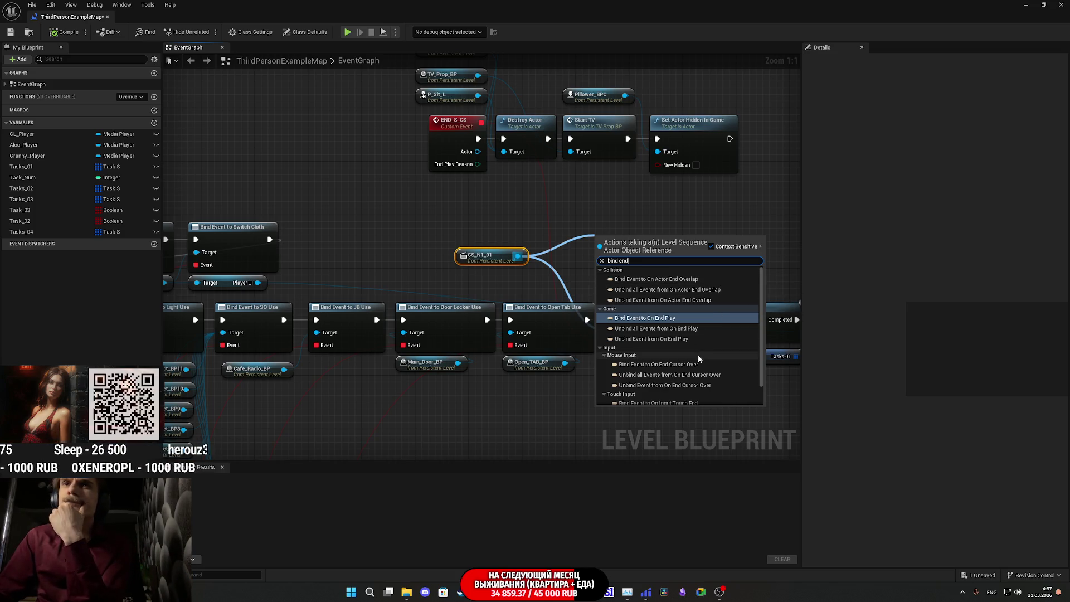
pyautogui.scroll(-2, 696, 359)
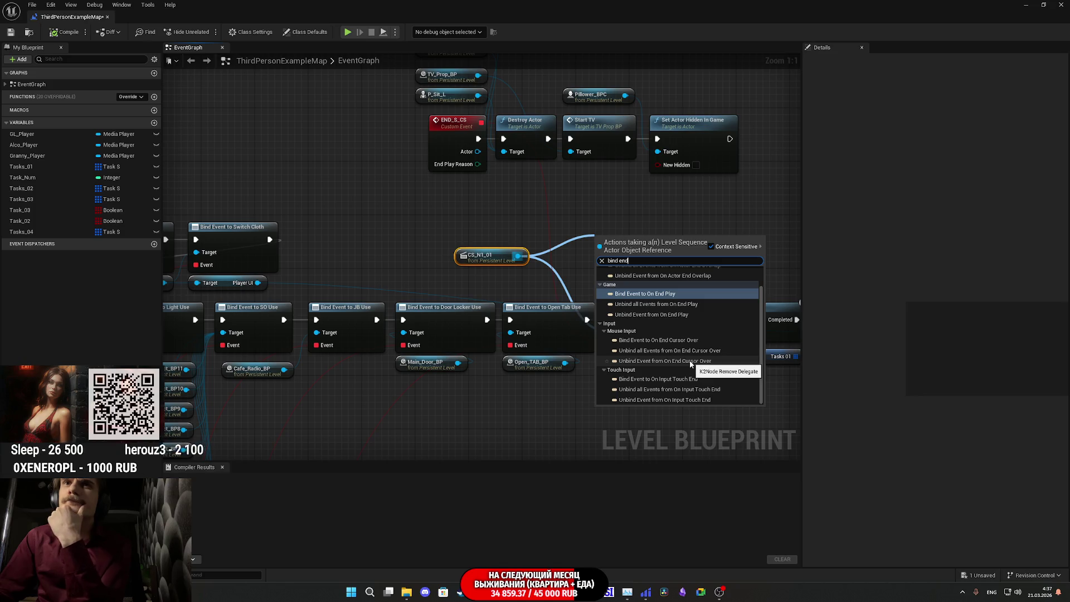
pyautogui.scroll(1, 678, 355)
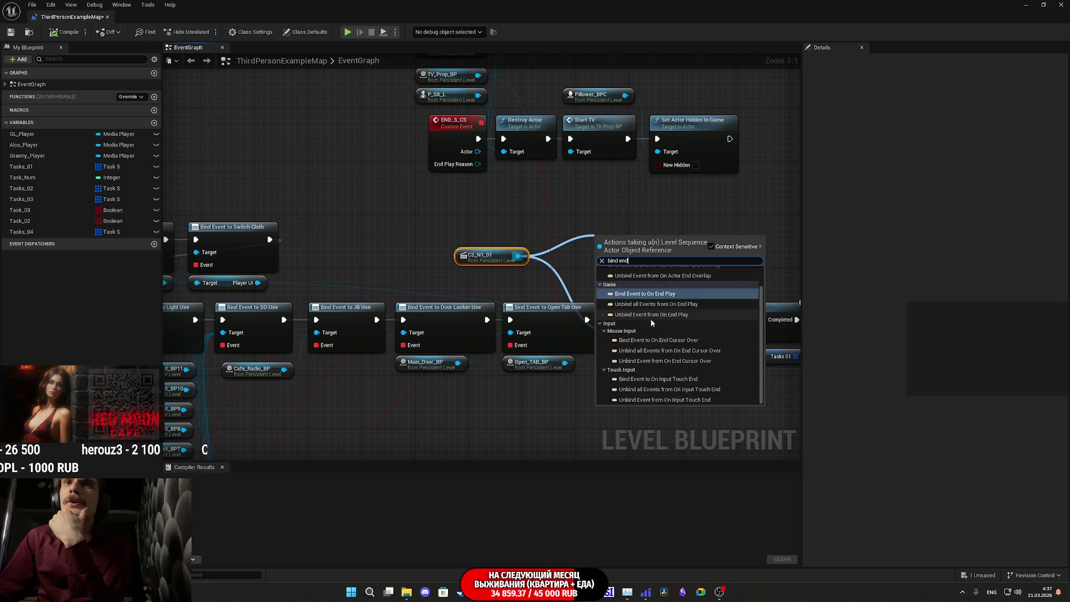
pyautogui.scroll(1, 674, 314)
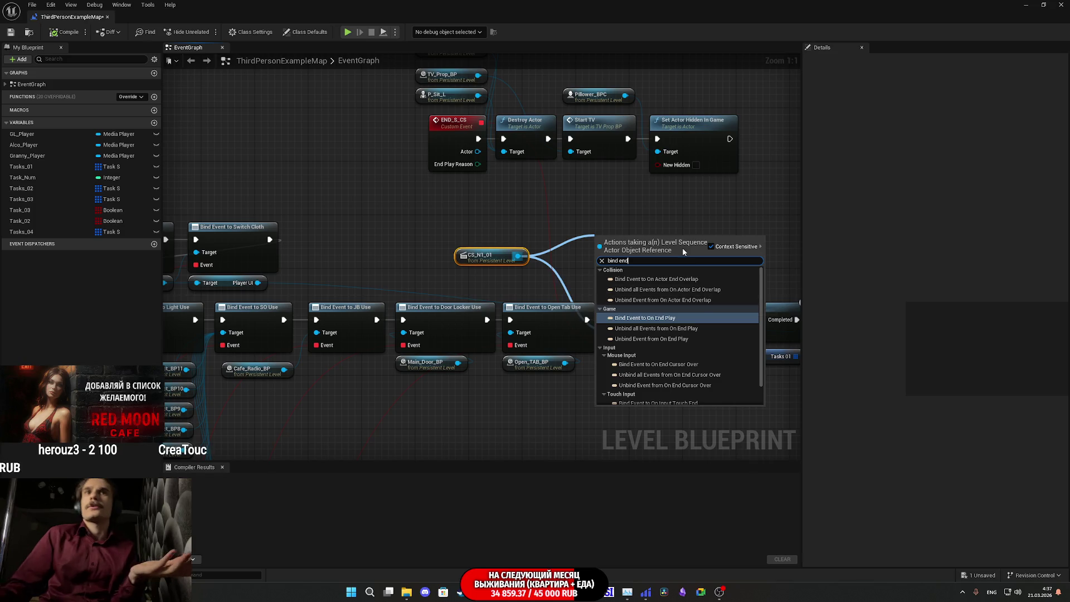
pyautogui.press('Return')
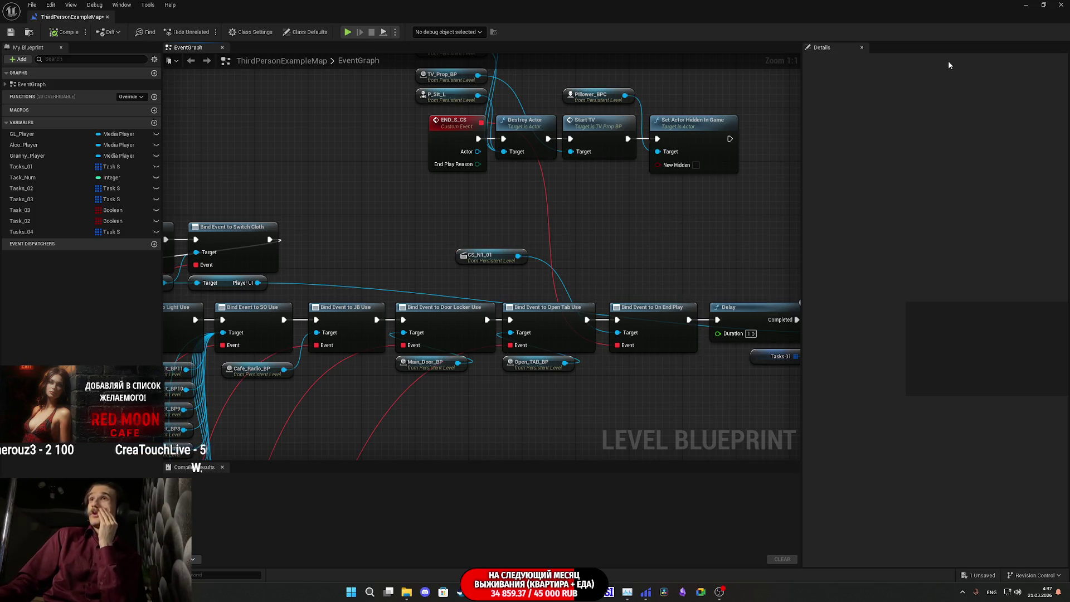
# Drag a new wire from CS_N1_01 and search the action list for 'stop', 'active' and 'bind'.
pyautogui.moveTo(518, 254); pyautogui.dragTo(595, 201)
pyautogui.write('end')
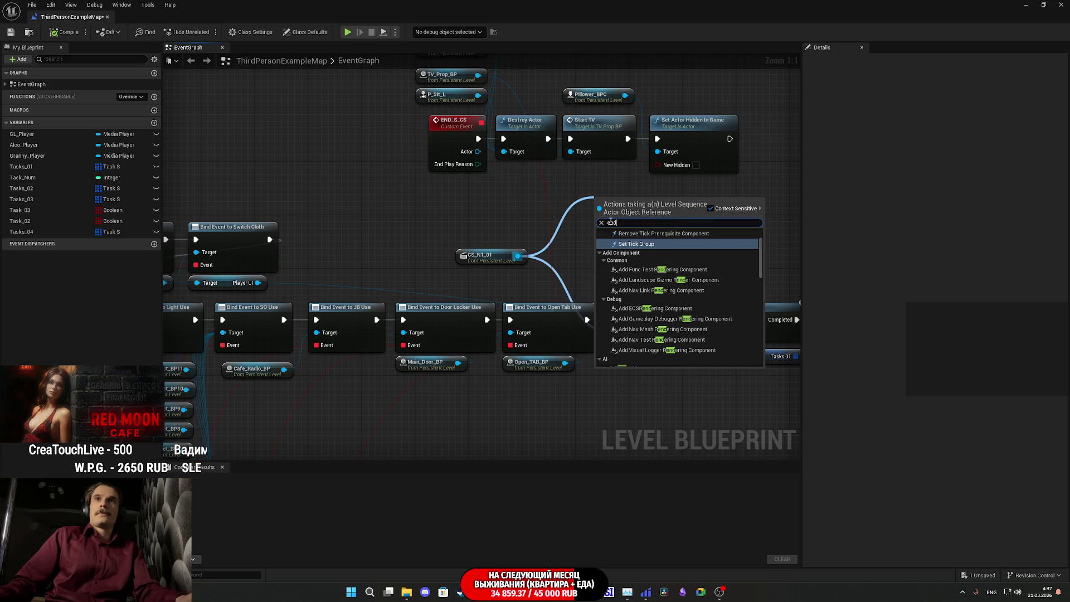
pyautogui.write('stp')
pyautogui.press('BackSpace')
pyautogui.write('op')
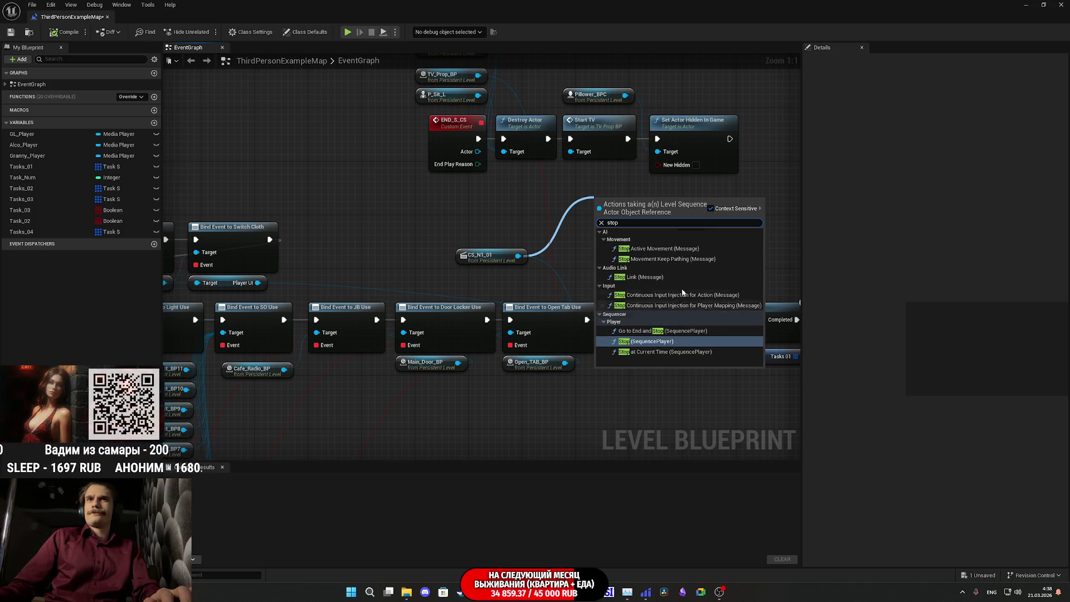
pyautogui.press('BackSpace')
pyautogui.press('BackSpace')
pyautogui.press('BackSpace')
pyautogui.write('act')
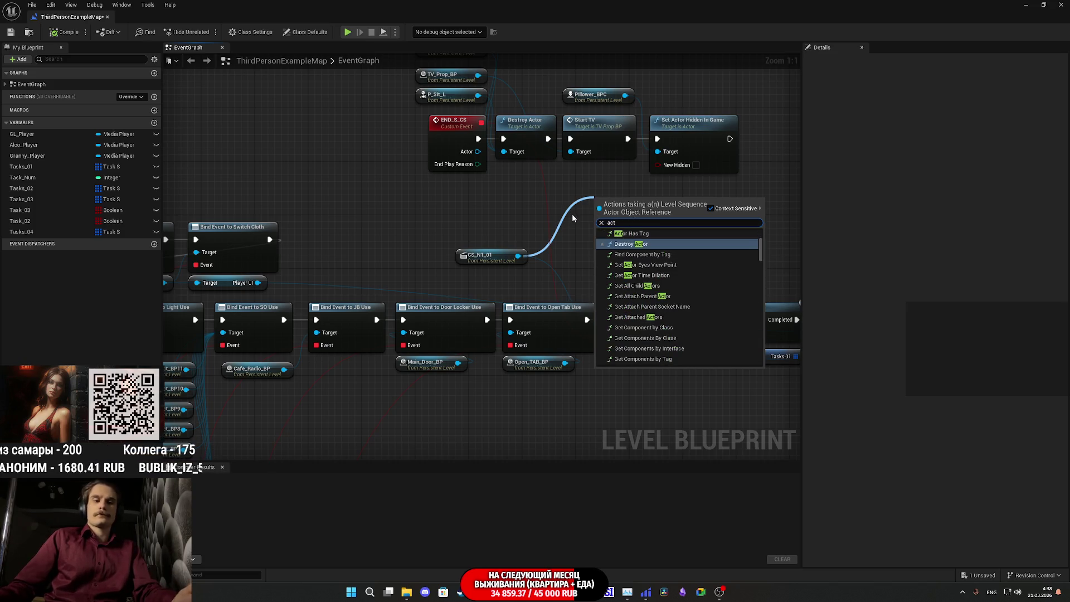
pyautogui.write('ive')
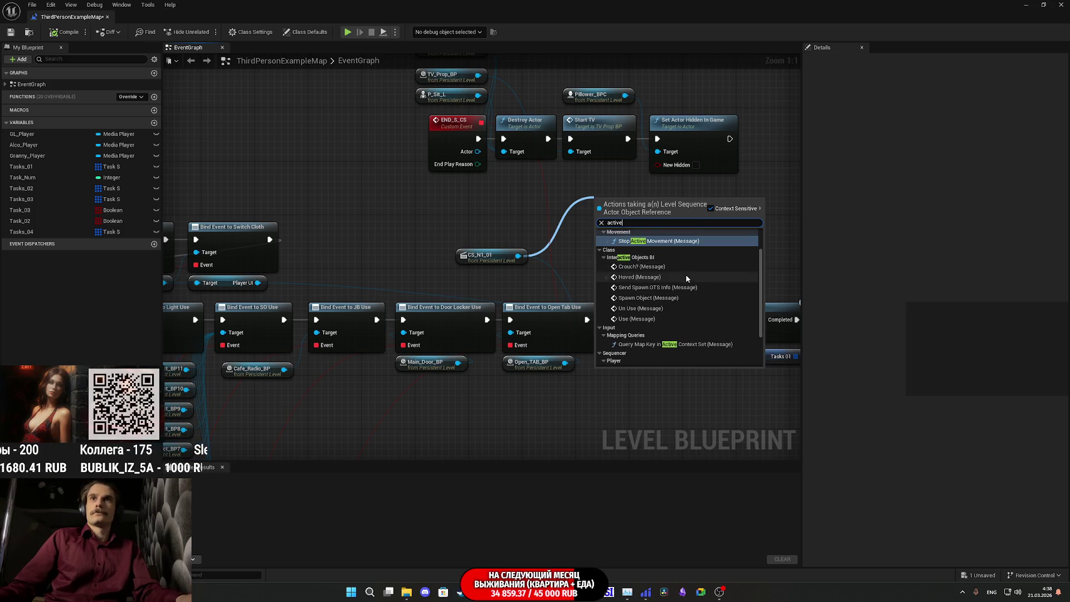
pyautogui.scroll(-2, 688, 279)
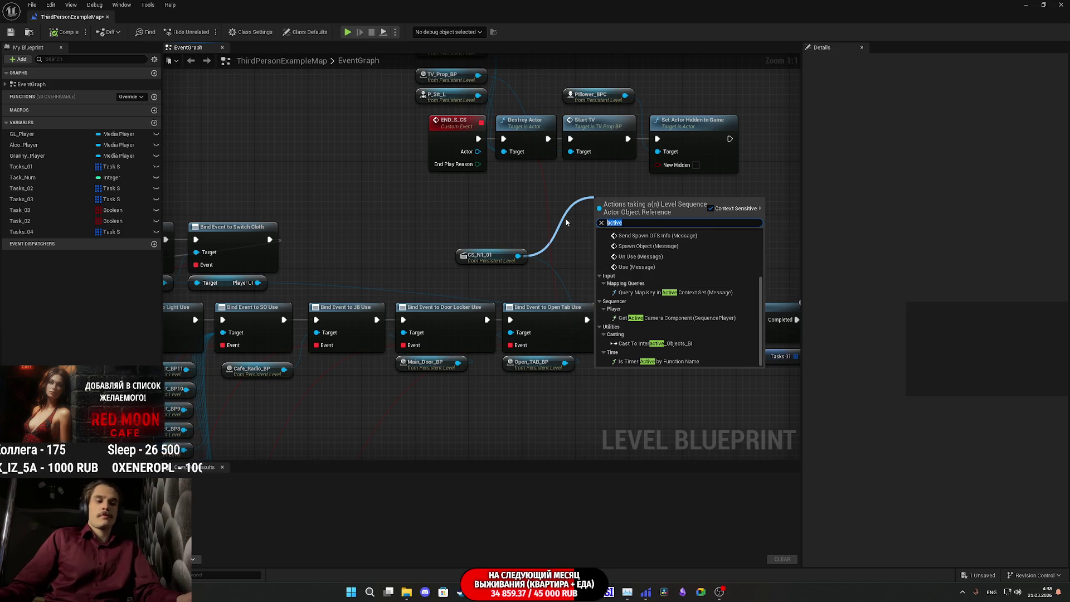
pyautogui.write('bind')
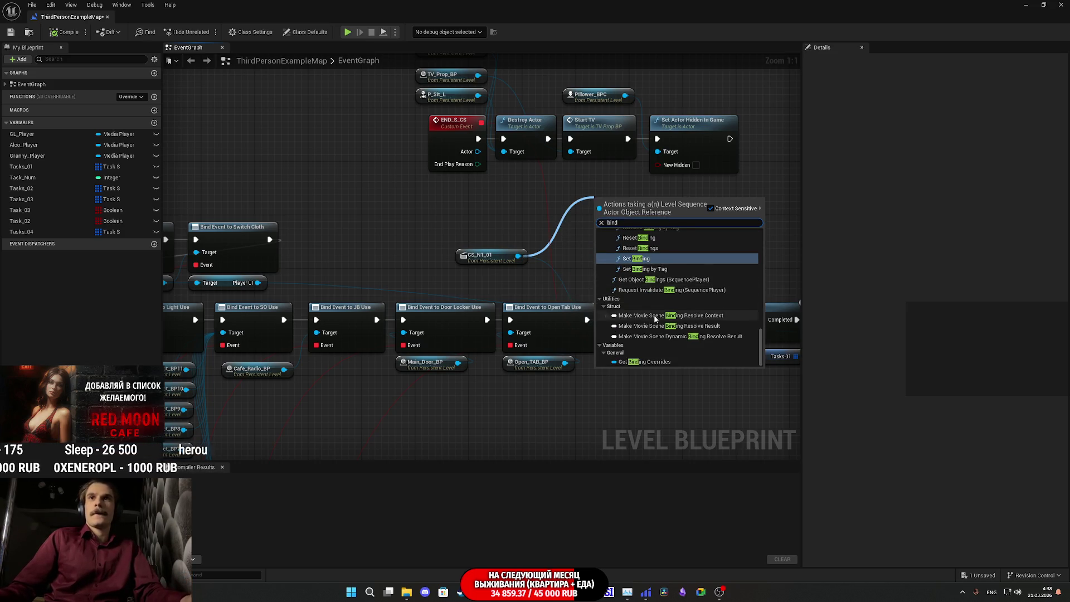
pyautogui.scroll(2, 658, 312)
pyautogui.scroll(3, 669, 327)
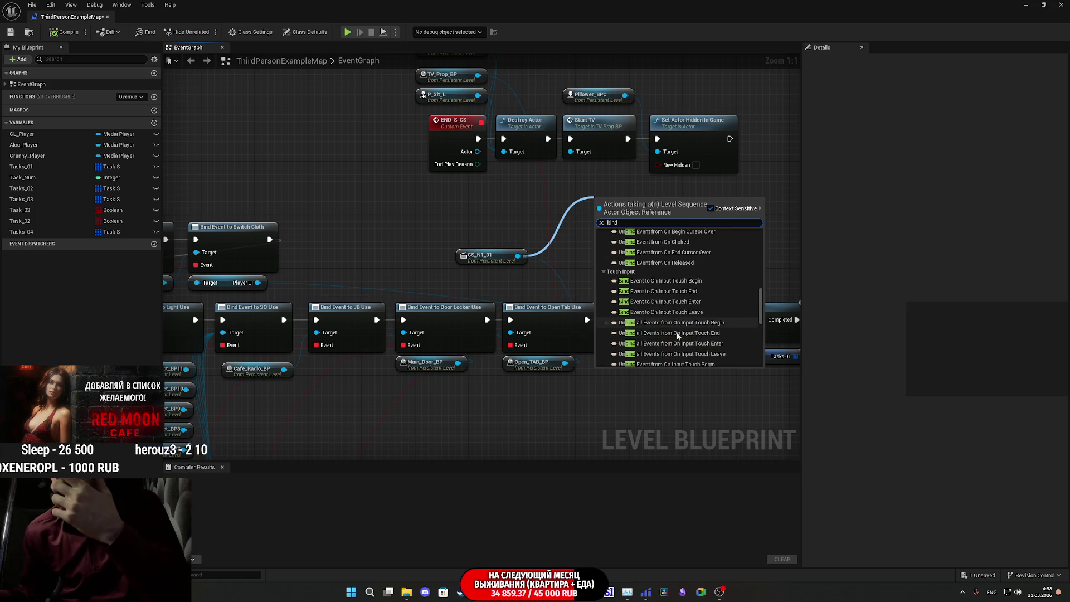
pyautogui.scroll(2, 664, 341)
pyautogui.scroll(3, 665, 341)
pyautogui.scroll(2, 666, 342)
pyautogui.scroll(3, 666, 341)
pyautogui.scroll(2, 664, 340)
pyautogui.scroll(2, 660, 337)
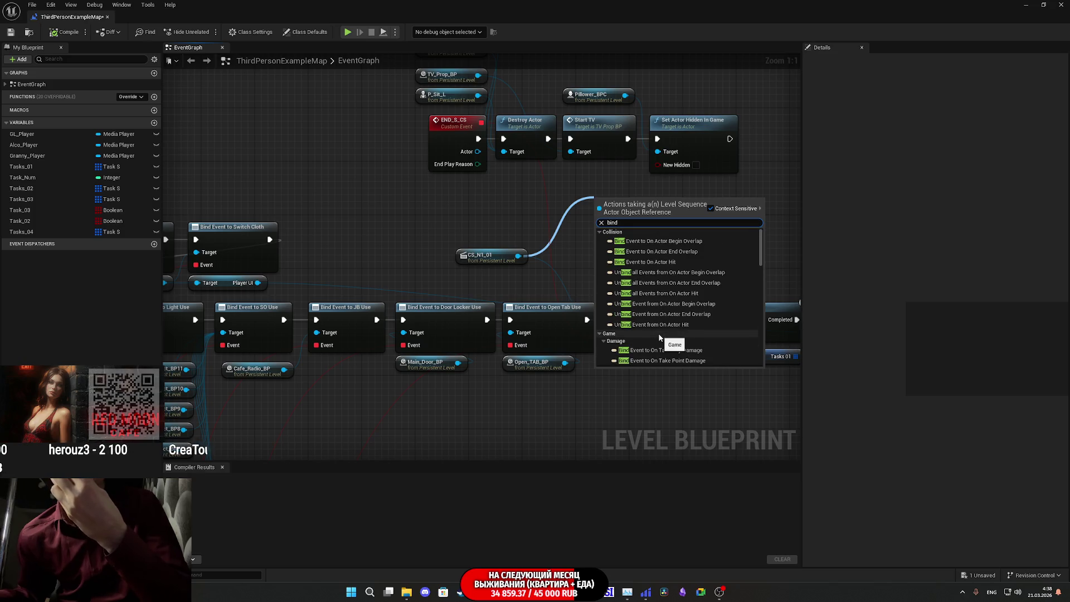
pyautogui.scroll(-2, 660, 328)
pyautogui.scroll(-3, 660, 326)
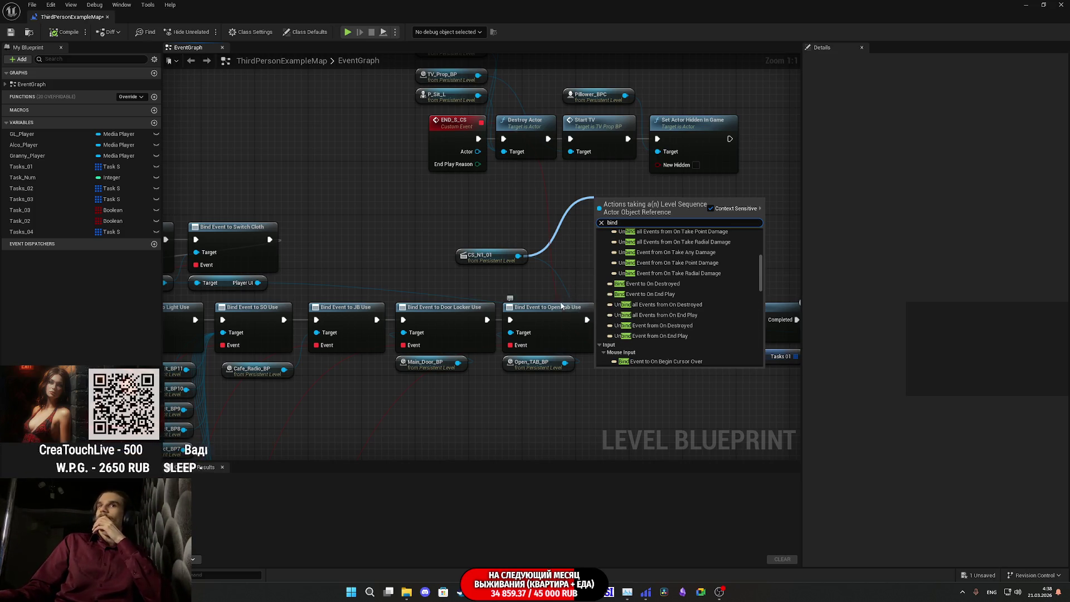
pyautogui.scroll(1, 646, 332)
pyautogui.scroll(1, 646, 332)
pyautogui.scroll(2, 647, 331)
pyautogui.scroll(1, 649, 329)
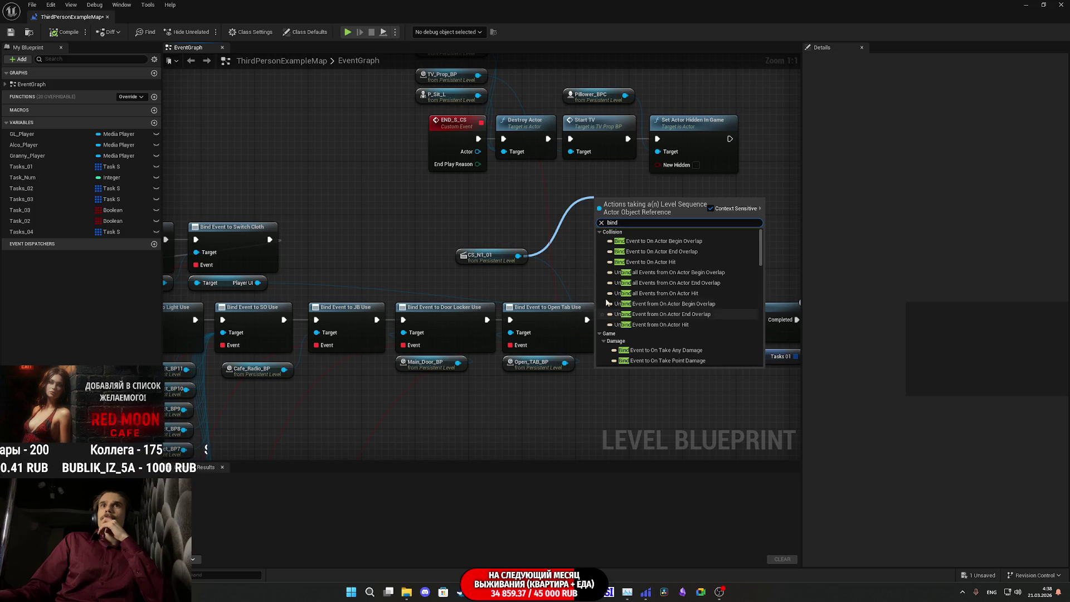
# Dismiss the action search and delete the END_S_CS event node.
pyautogui.click(576, 264)
pyautogui.moveTo(580, 264)
pyautogui.mouseDown()
pyautogui.moveTo(435, 247)
pyautogui.moveTo(414, 283)
pyautogui.moveTo(477, 312)
pyautogui.mouseUp()
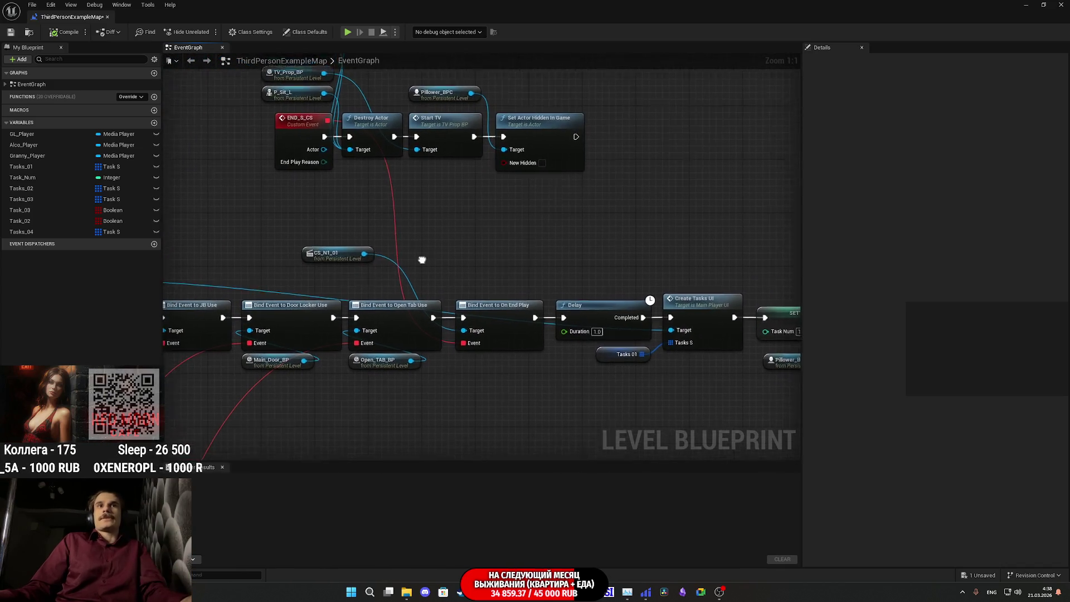
pyautogui.moveTo(339, 289); pyautogui.dragTo(648, 60)
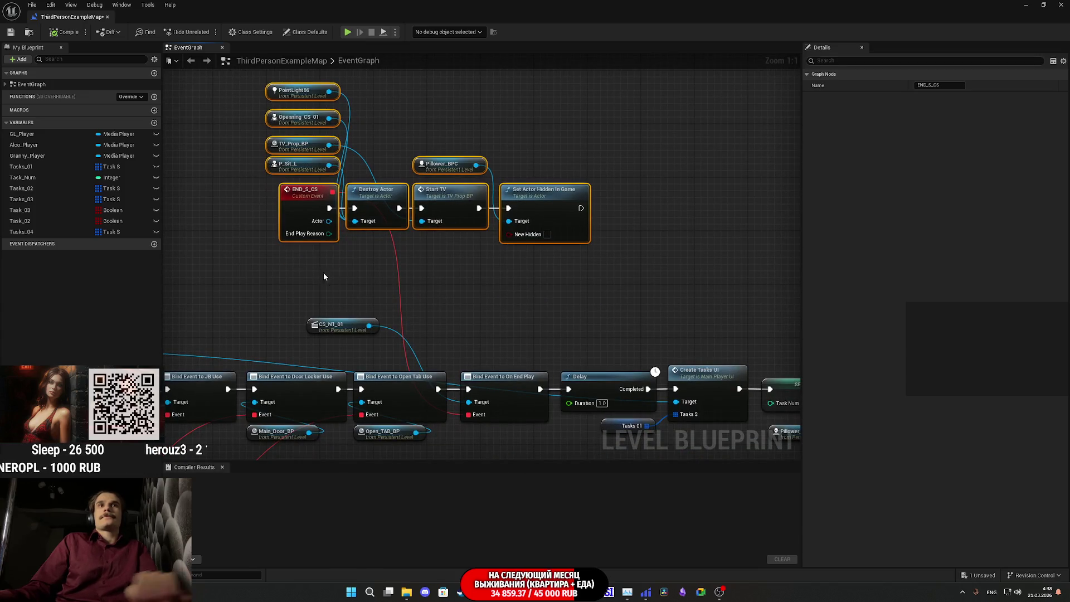
pyautogui.click(287, 222)
pyautogui.press('Delete')
pyautogui.moveTo(459, 315); pyautogui.dragTo(435, 248)
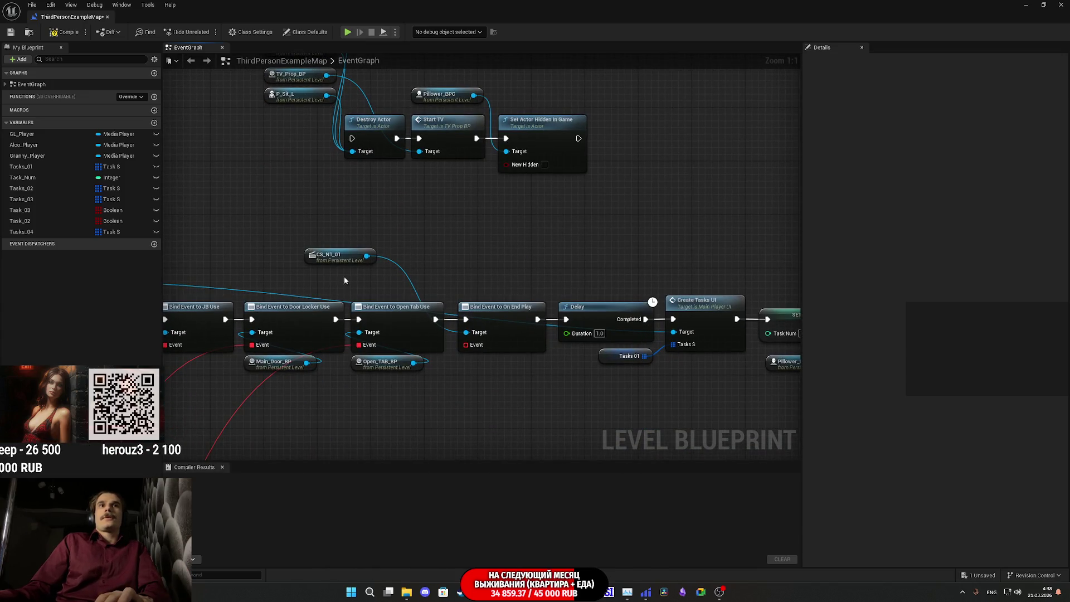
# Wire Open Tab Use directly to Delay, delete the Bind Event to On End Play node and select the Destroy Actor group.
pyautogui.moveTo(433, 324); pyautogui.dragTo(566, 324)
pyautogui.click(502, 307)
pyautogui.press('Delete')
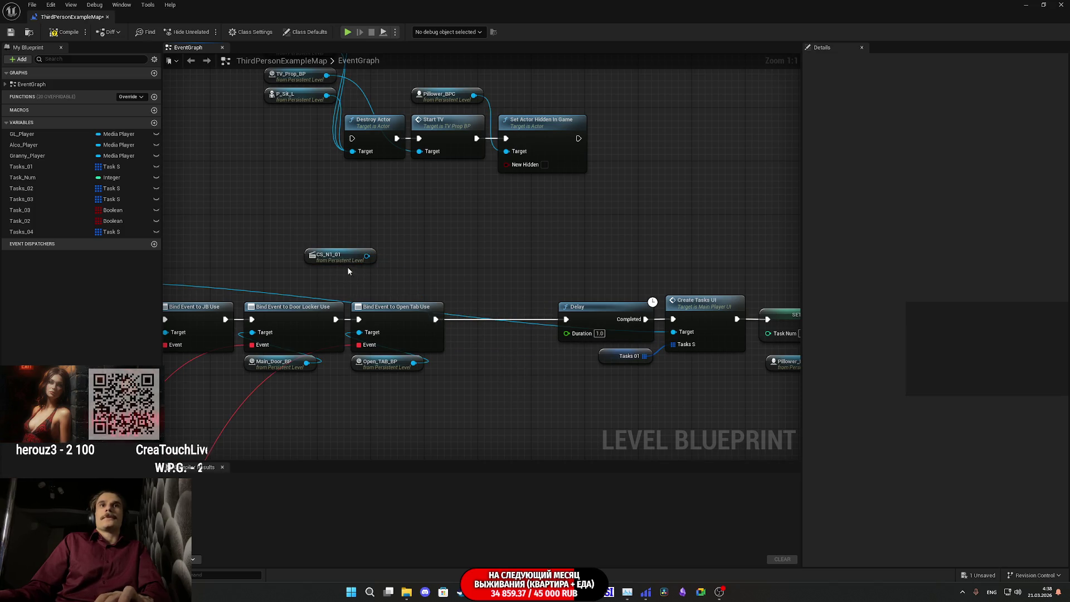
pyautogui.click(339, 257)
pyautogui.scroll(-1, 344, 254)
pyautogui.moveTo(284, 113)
pyautogui.mouseDown()
pyautogui.moveTo(604, 196)
pyautogui.moveTo(467, 334)
pyautogui.moveTo(551, 275)
pyautogui.moveTo(513, 263)
pyautogui.moveTo(525, 266)
pyautogui.mouseUp()
pyautogui.write('delay')
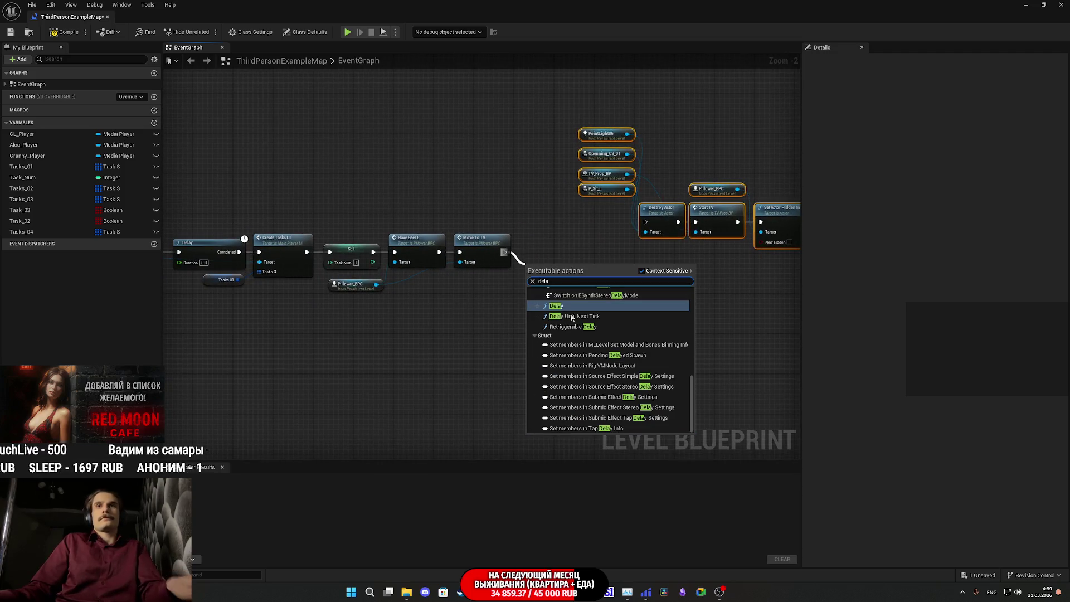
# Add a Delay node after Move To TV, set its duration and wire Completed to Destroy Actor.
pyautogui.press('Return')
pyautogui.scroll(2, 542, 270)
pyautogui.moveTo(543, 270); pyautogui.dragTo(536, 236)
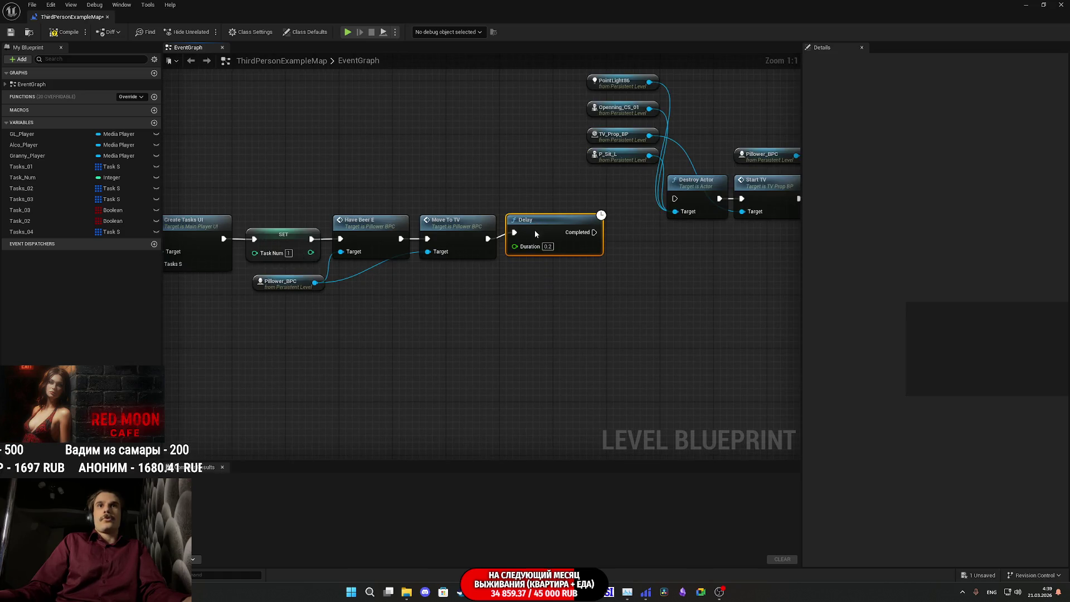
pyautogui.click(548, 253)
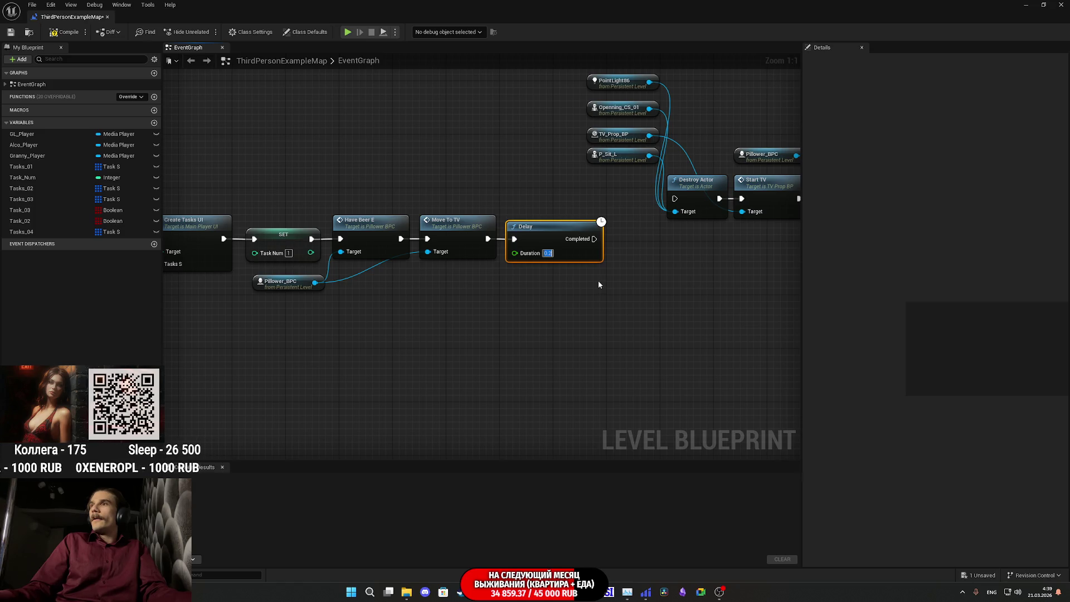
pyautogui.write('1')
pyautogui.press('Return')
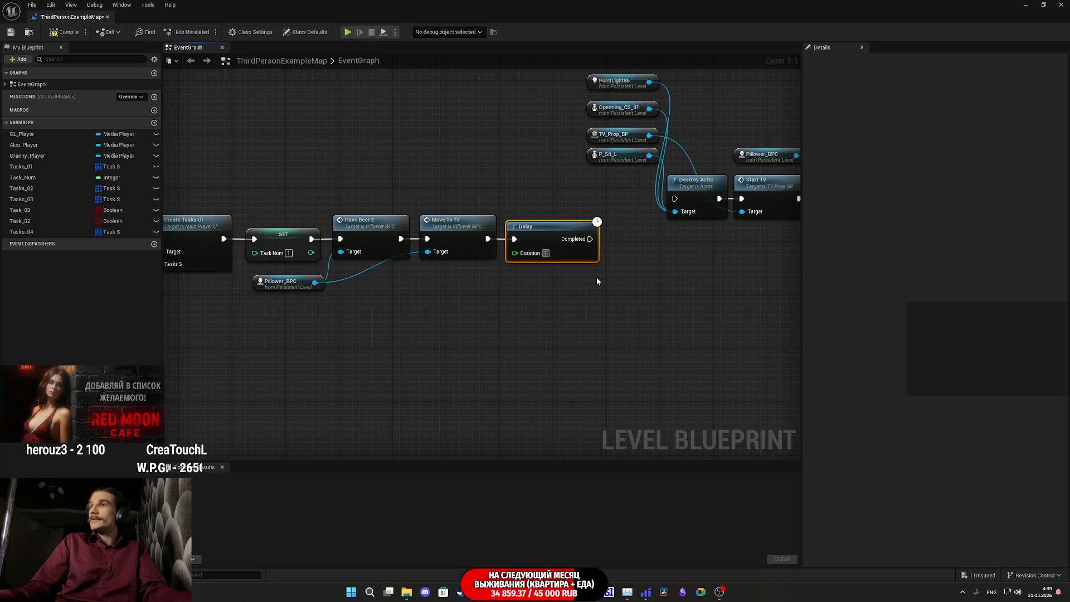
pyautogui.write('15')
pyautogui.click(614, 279)
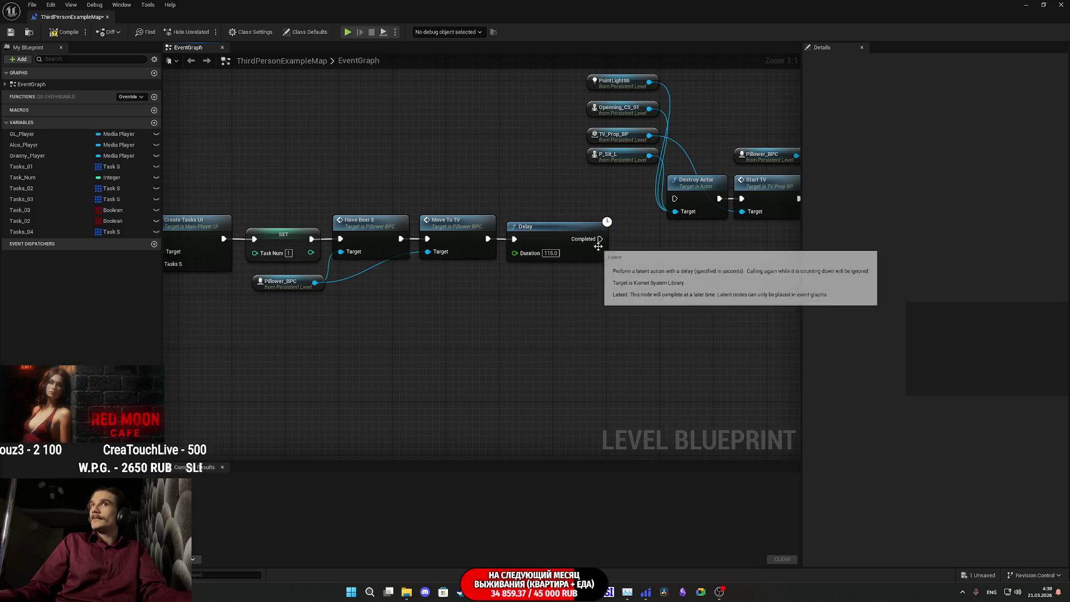
pyautogui.moveTo(598, 240)
pyautogui.mouseDown()
pyautogui.moveTo(675, 199)
pyautogui.moveTo(556, 270)
pyautogui.mouseUp()
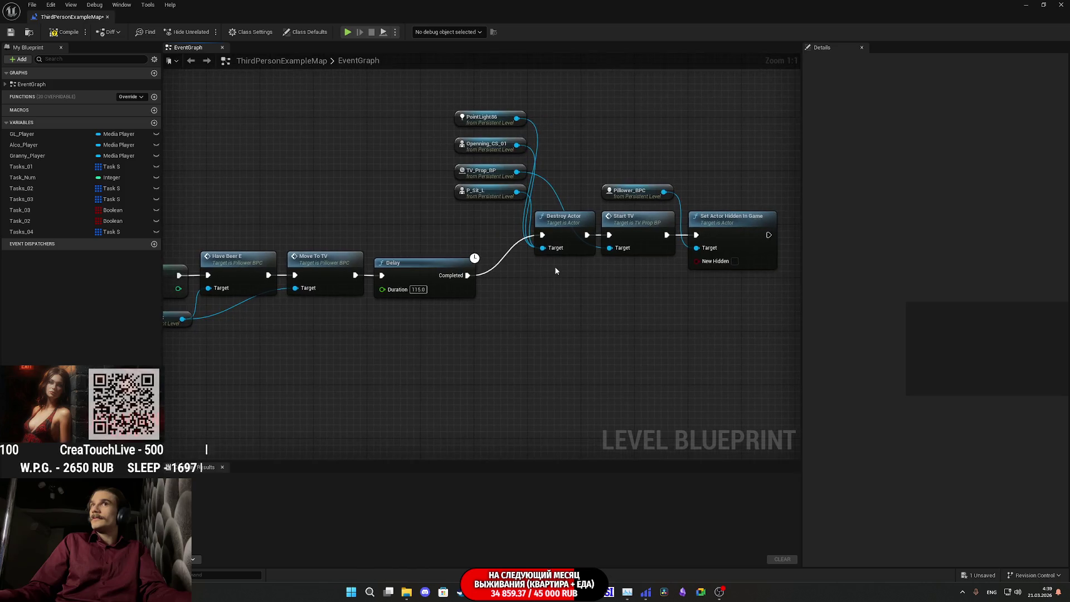
# Correct the Delay duration to 118 seconds, move the Destroy Actor group beside it and compile.
pyautogui.click(417, 290)
pyautogui.write('11')
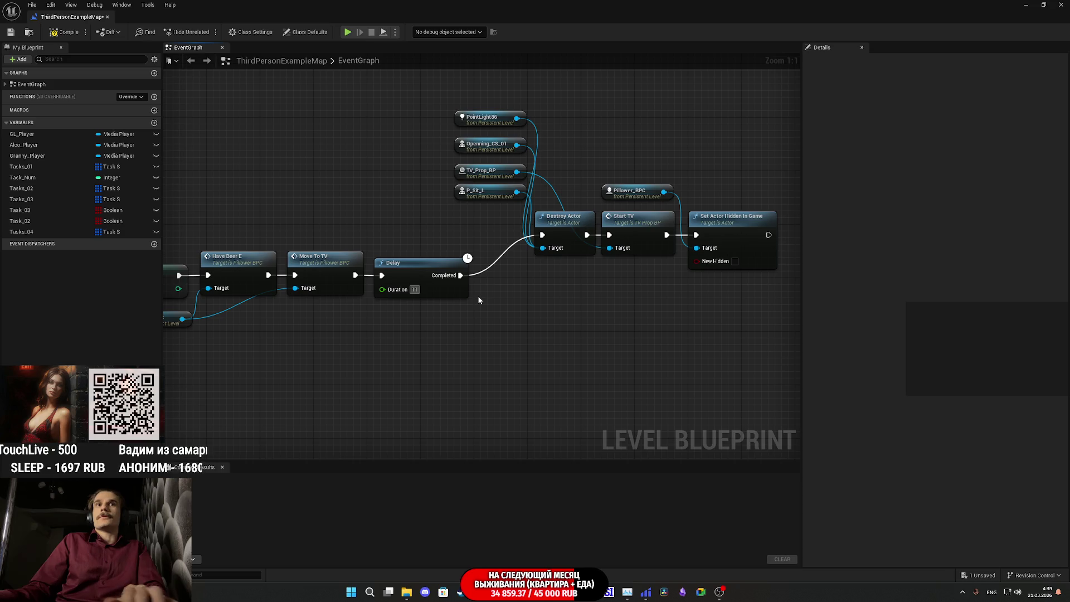
pyautogui.write('7')
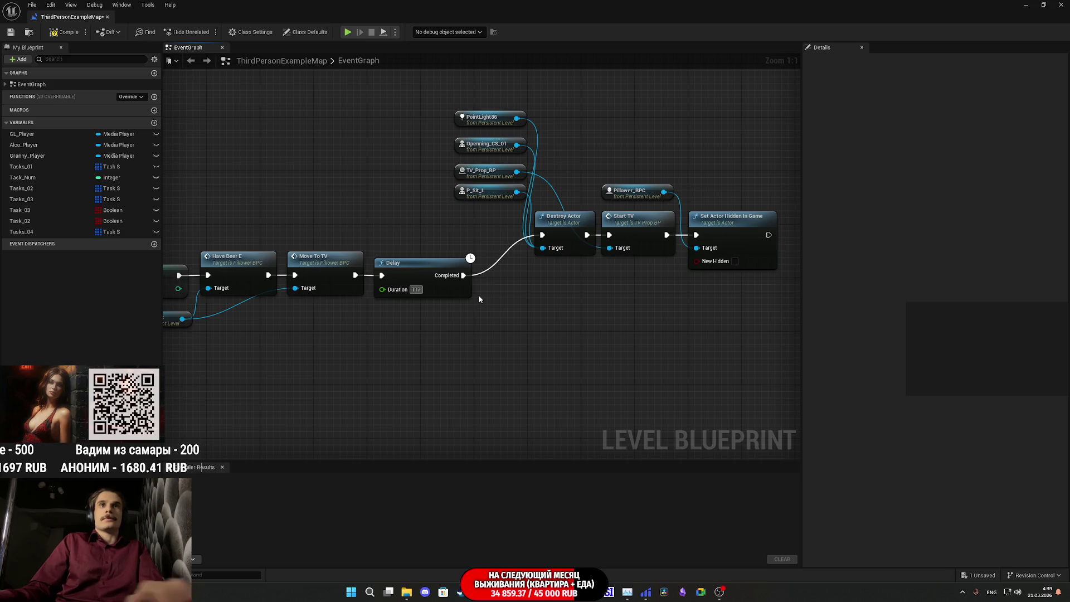
pyautogui.press('BackSpace')
pyautogui.write('8')
pyautogui.press('Return')
pyautogui.moveTo(653, 346); pyautogui.dragTo(398, 88)
pyautogui.moveTo(460, 226); pyautogui.dragTo(412, 265)
pyautogui.click(421, 198)
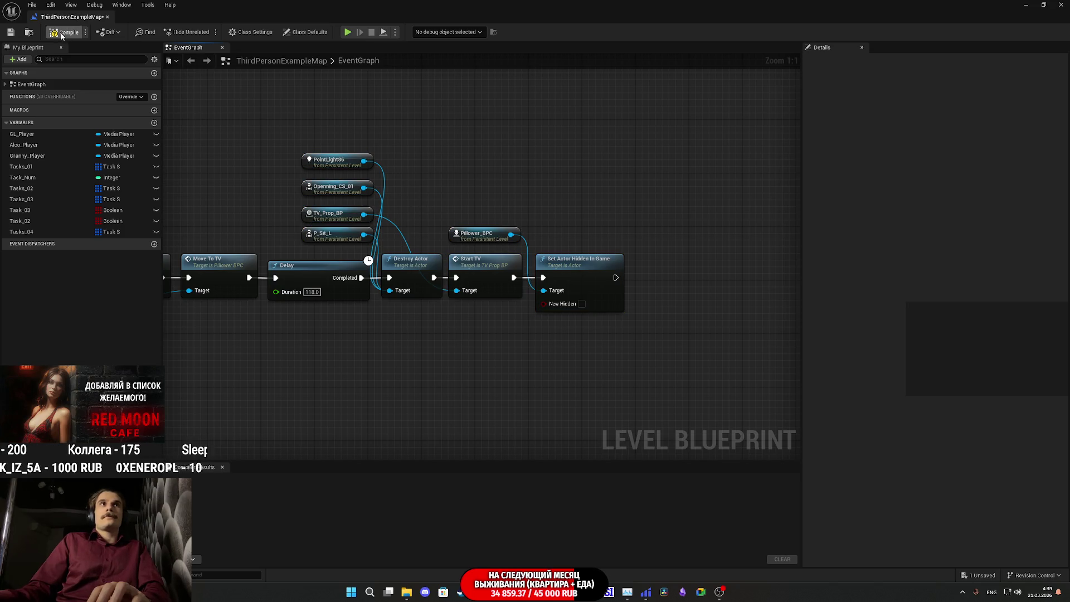
pyautogui.click(14, 35)
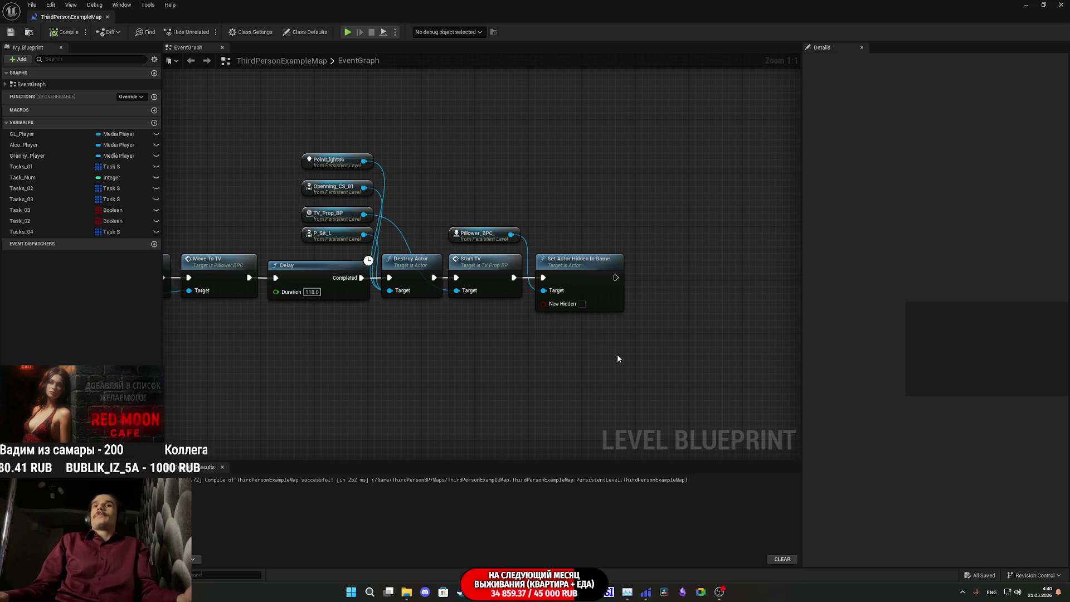
# Nudge the Set Actor Hidden in Game and Pillower_BPC nodes, save the map and close the blueprint editor.
pyautogui.moveTo(596, 360); pyautogui.dragTo(569, 362)
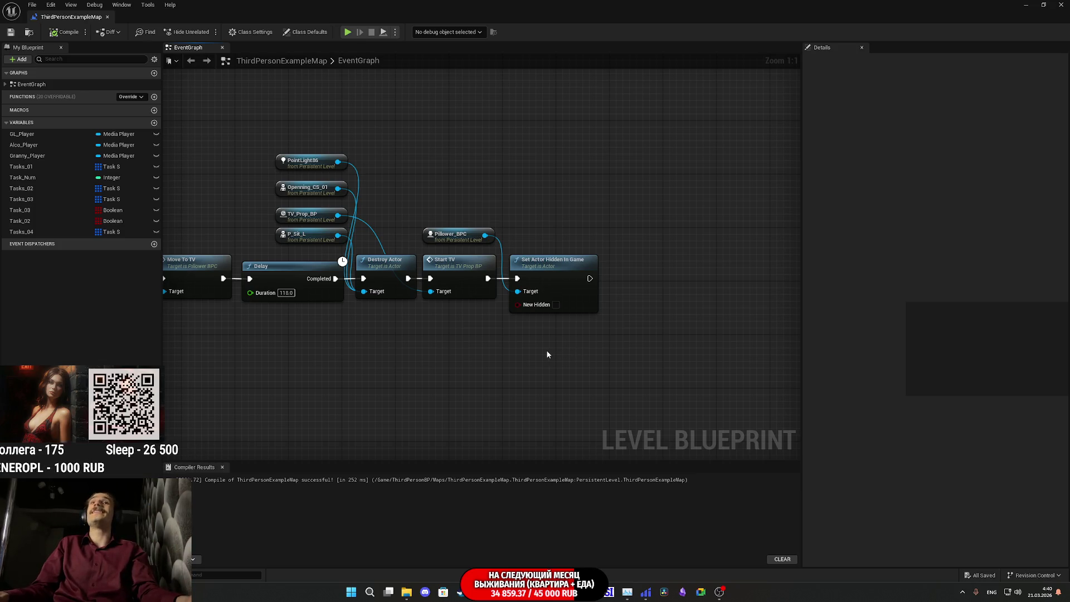
pyautogui.moveTo(544, 276); pyautogui.dragTo(541, 274)
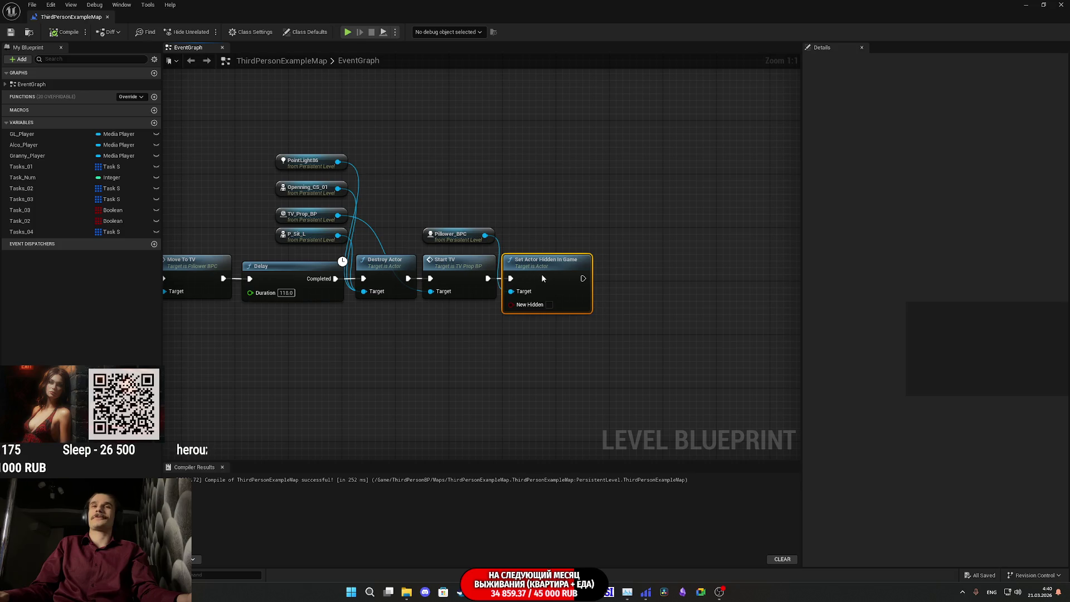
pyautogui.click(549, 236)
pyautogui.moveTo(456, 235); pyautogui.dragTo(457, 242)
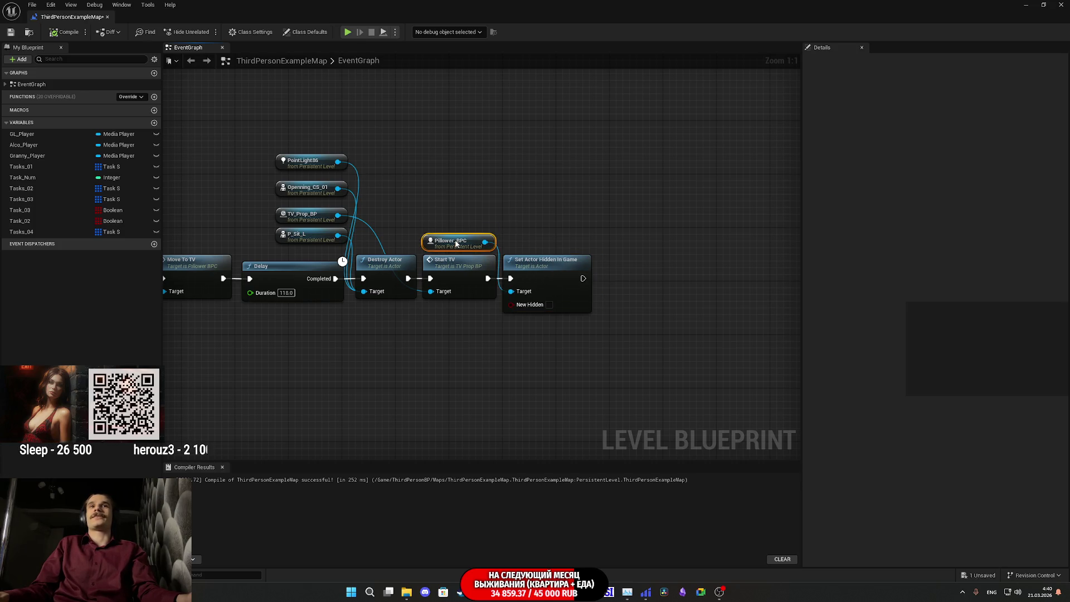
pyautogui.click(502, 211)
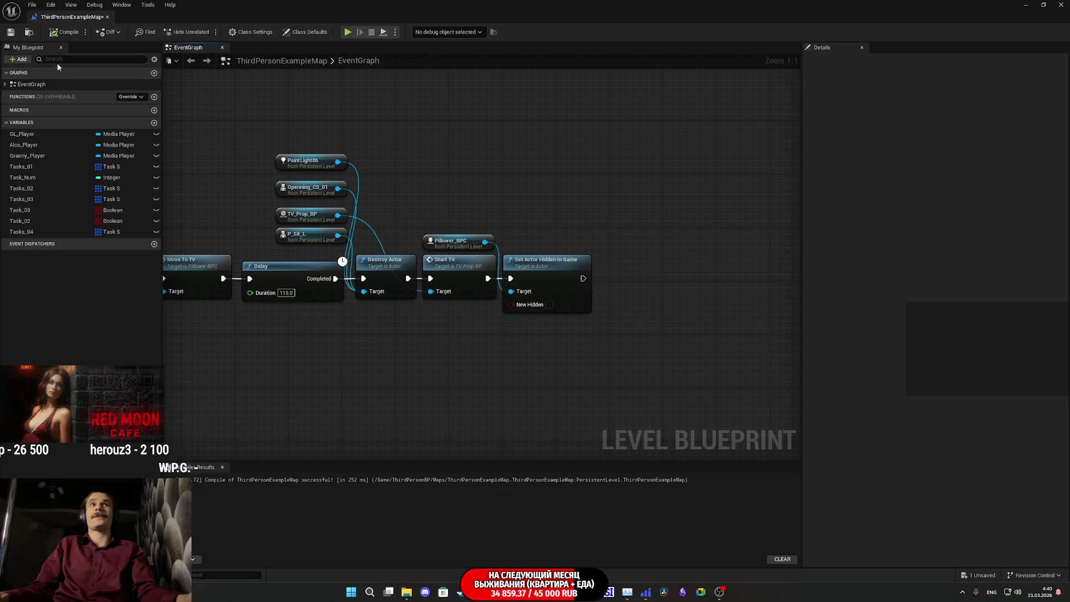
pyautogui.click(10, 32)
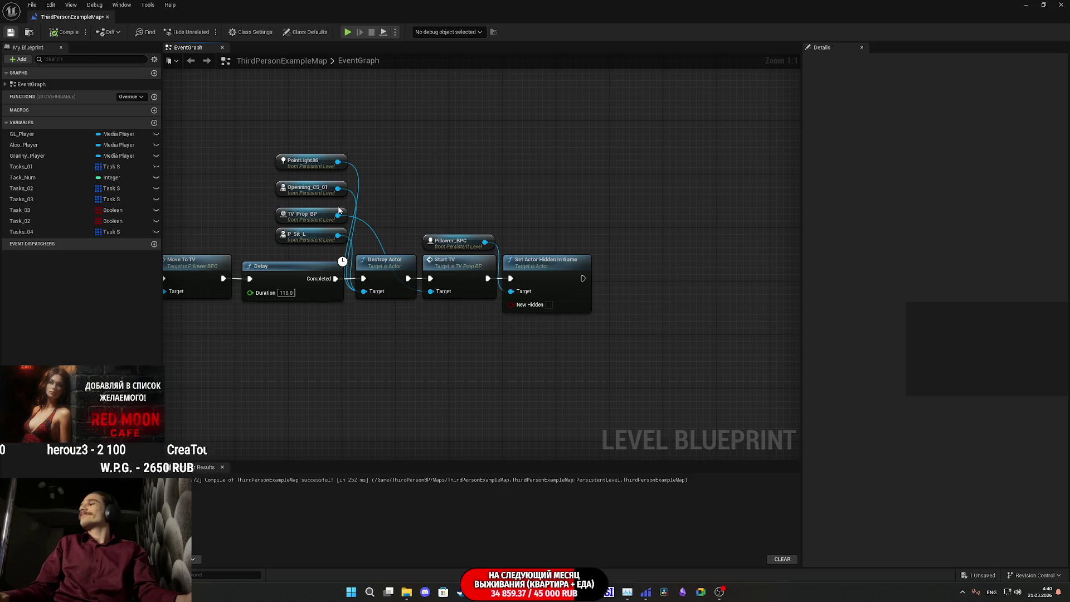
pyautogui.rightClick(626, 120)
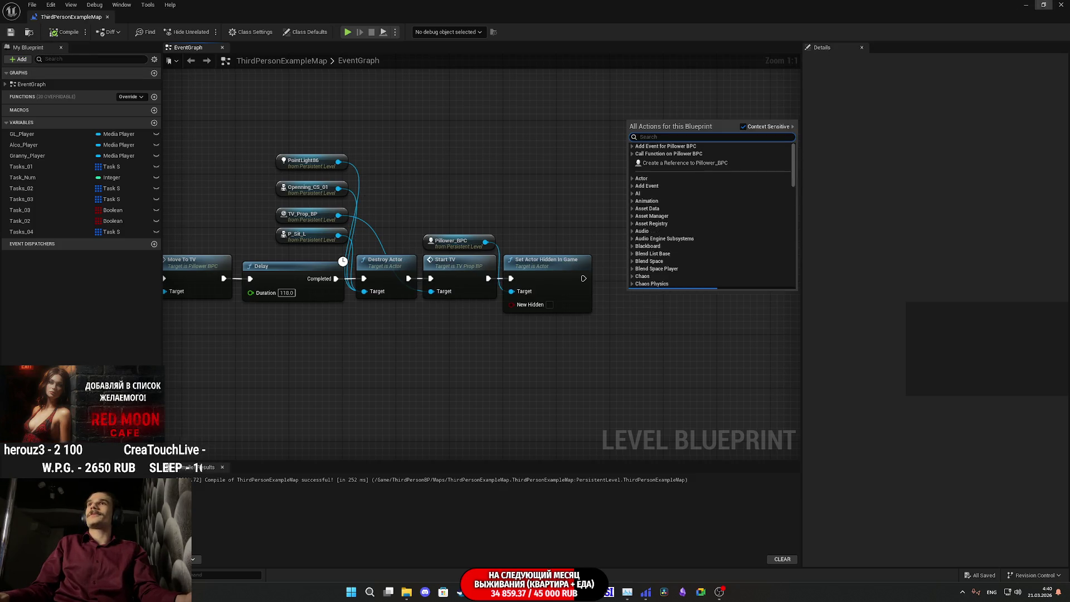
pyautogui.click(719, 87)
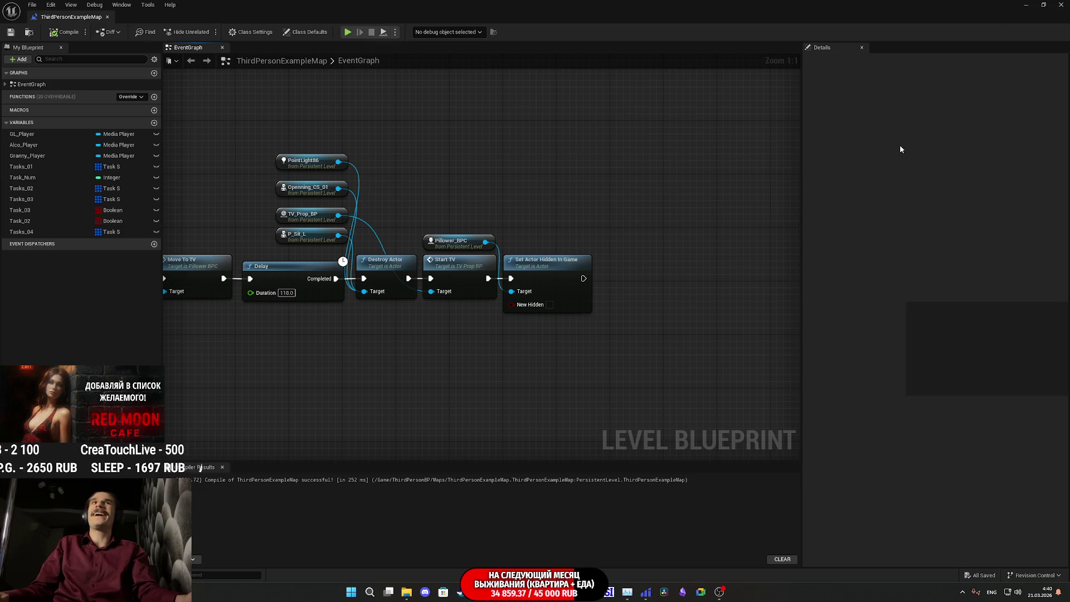
pyautogui.click(1060, 5)
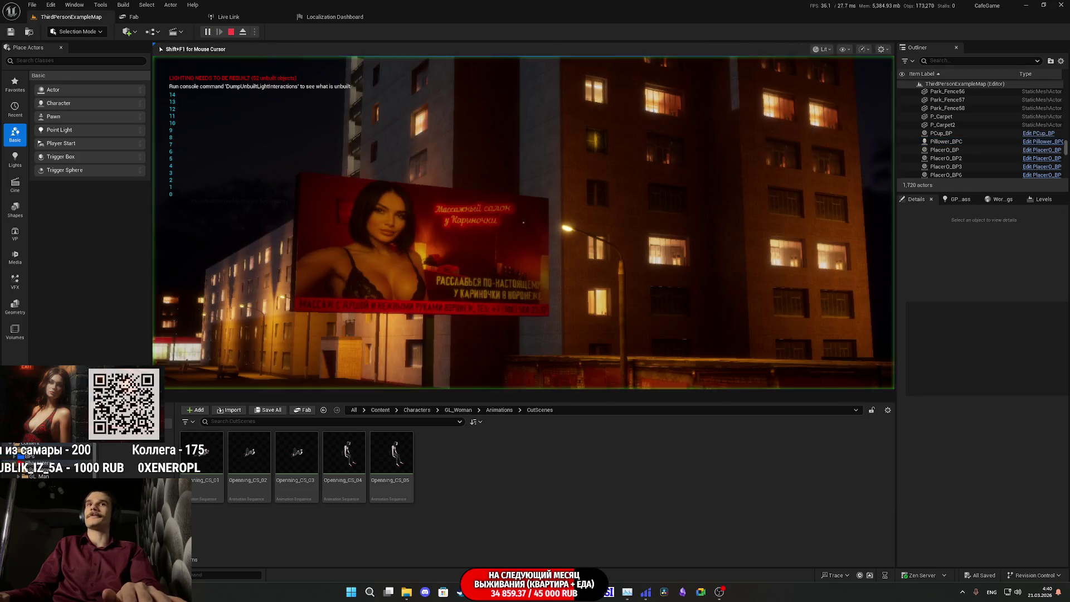
# Start playing the level full-screen and walk toward the apartment doorway.
pyautogui.press('F11')
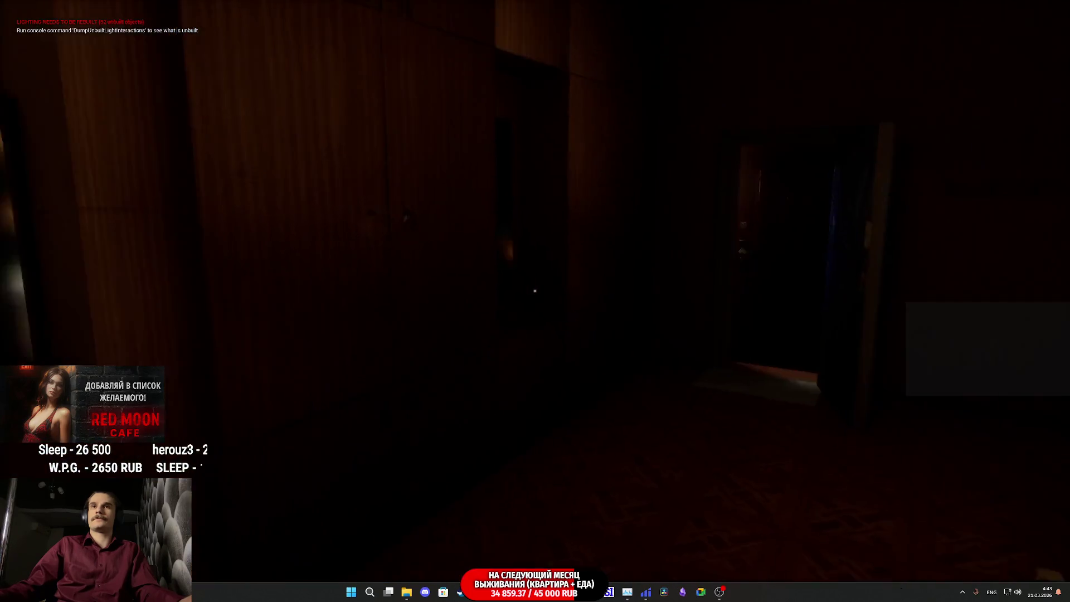
pyautogui.press('w')
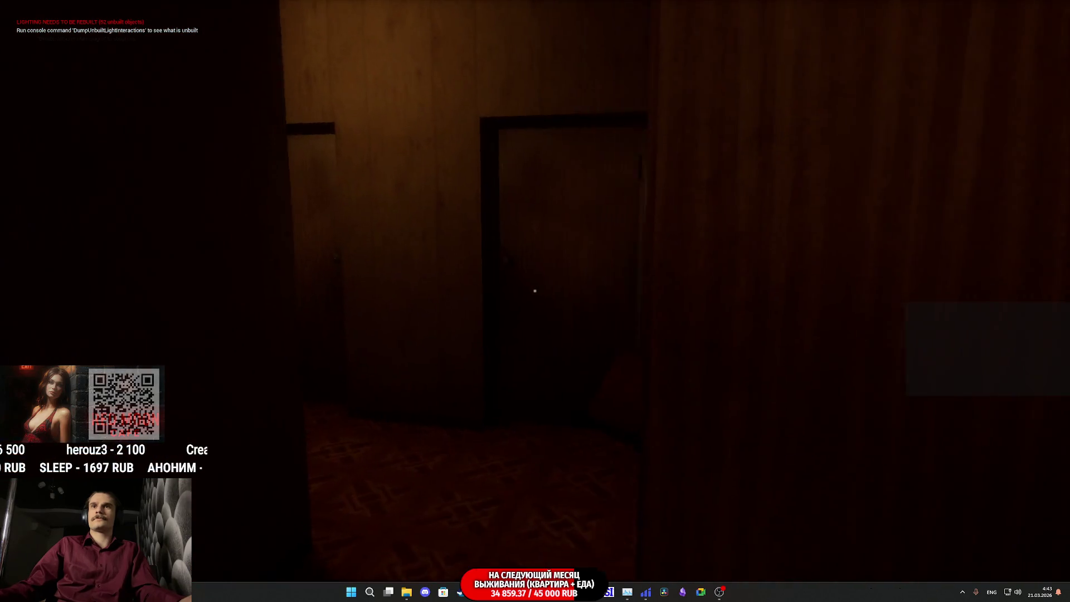
# Switch on the bathroom light, enter the toilet, close and reopen its door and walk out.
pyautogui.press('w')
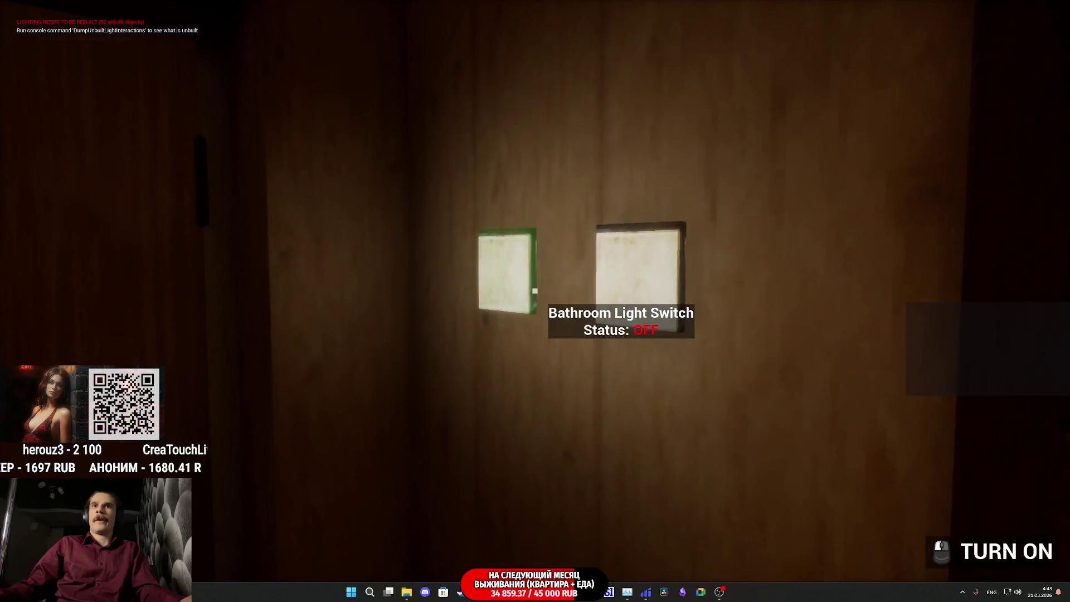
pyautogui.click(535, 295)
pyautogui.click(535, 291)
pyautogui.press('w')
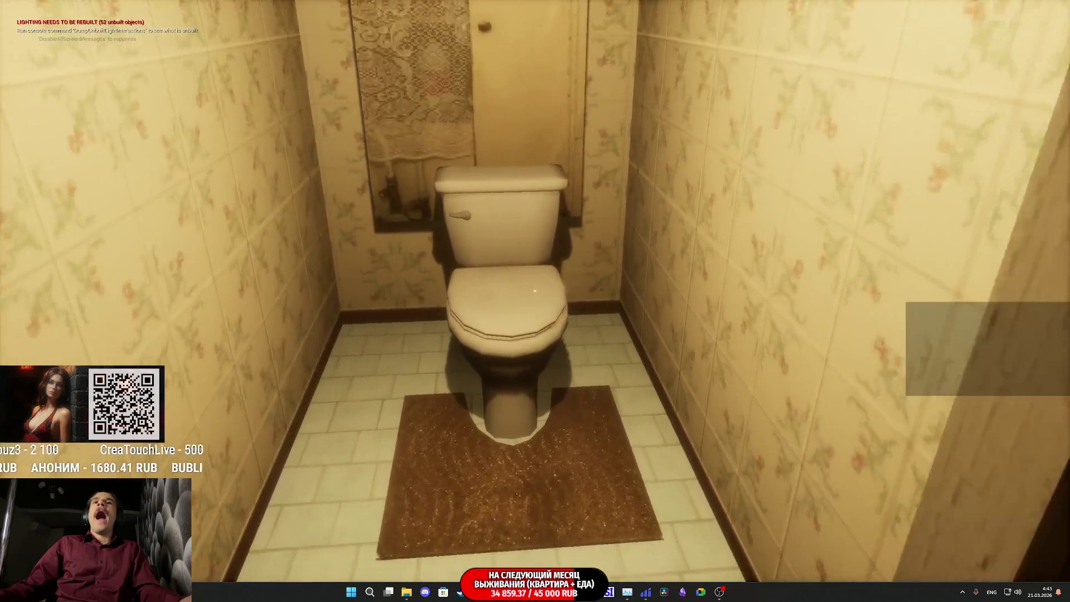
pyautogui.click(535, 291)
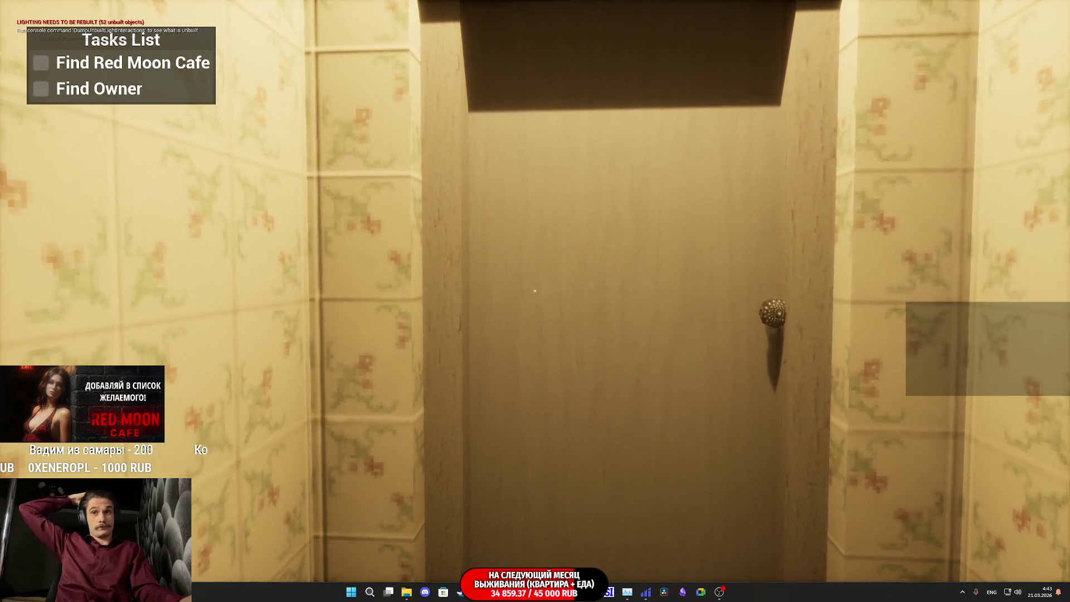
pyautogui.click(536, 290)
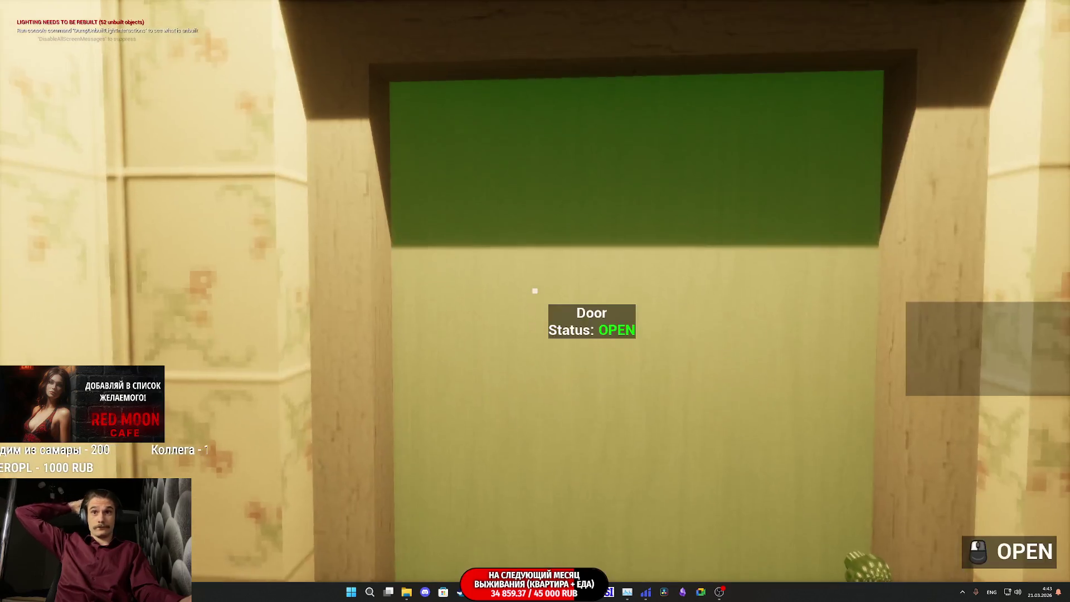
pyautogui.press('w')
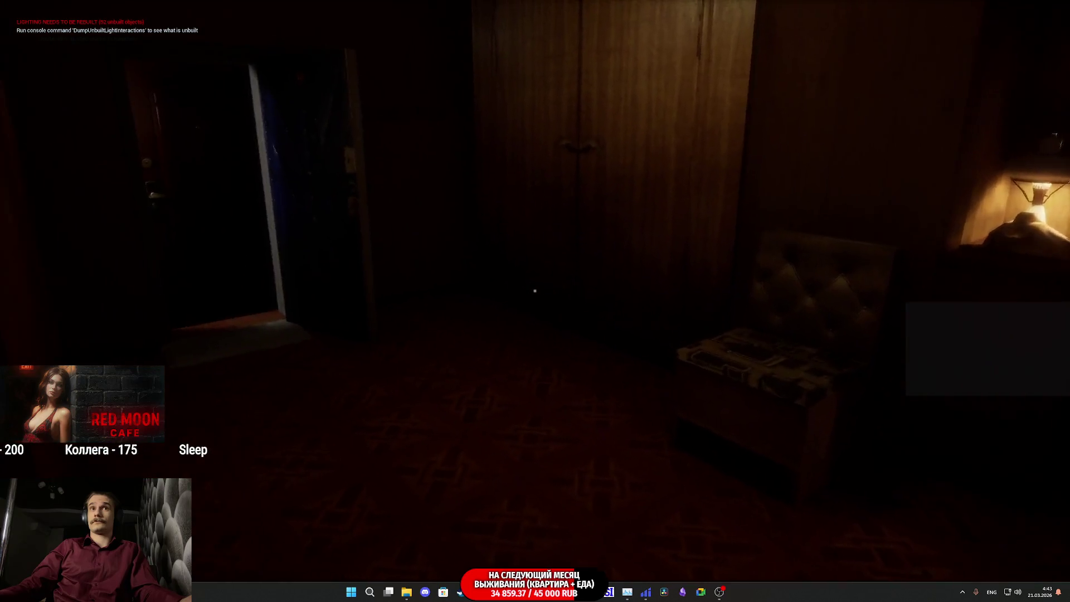
# Open the wooden door and unlock it, then unlock the hallway door.
pyautogui.press('w')
pyautogui.click(535, 290)
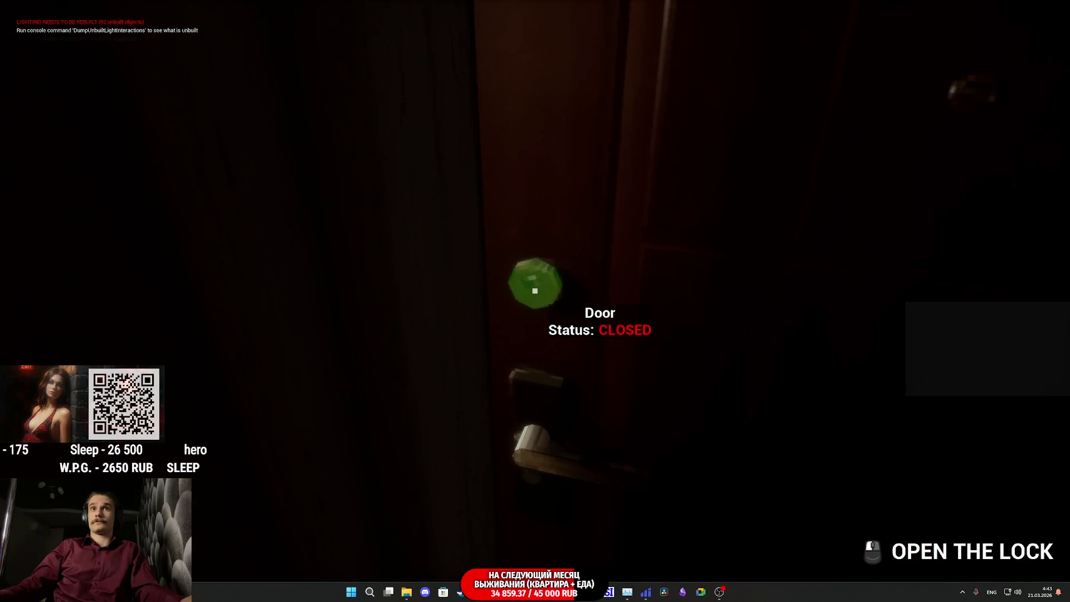
pyautogui.click(536, 290)
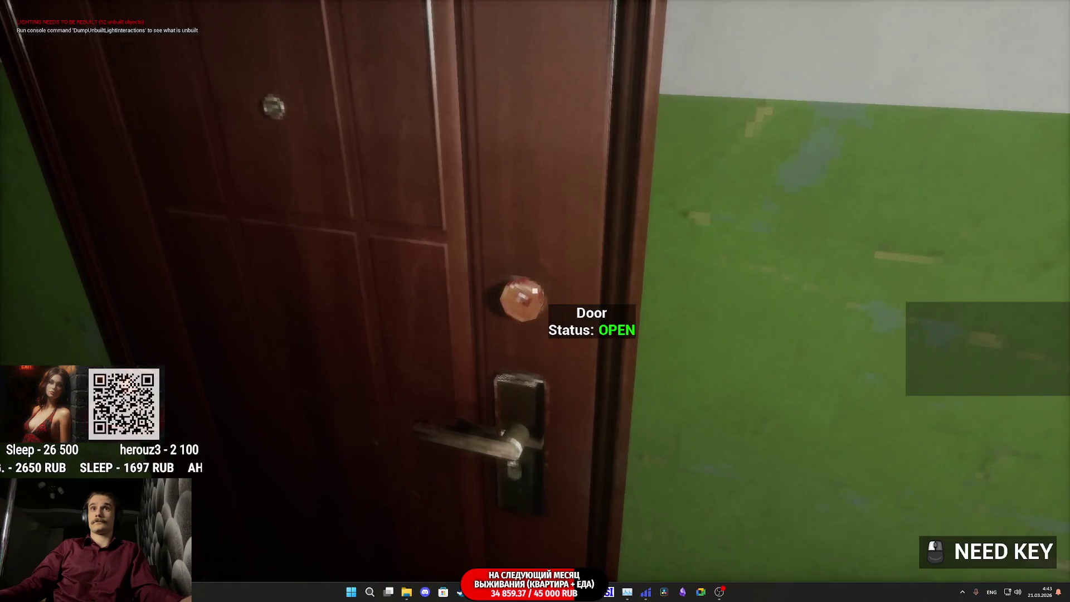
pyautogui.press('w')
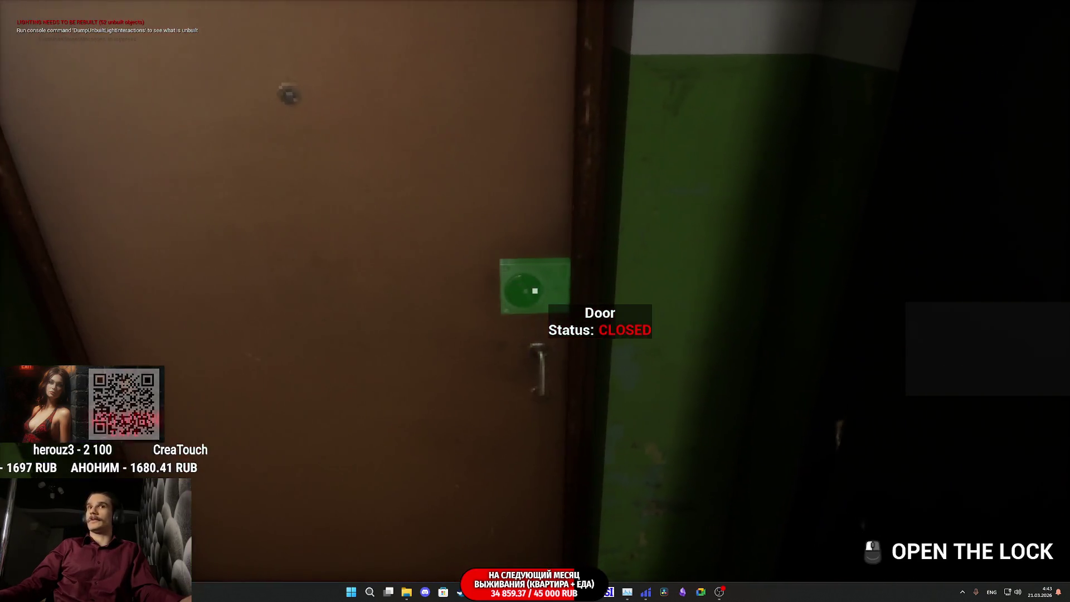
pyautogui.click(535, 291)
# Call the elevator, ride it and walk out into the hallway.
pyautogui.press('w')
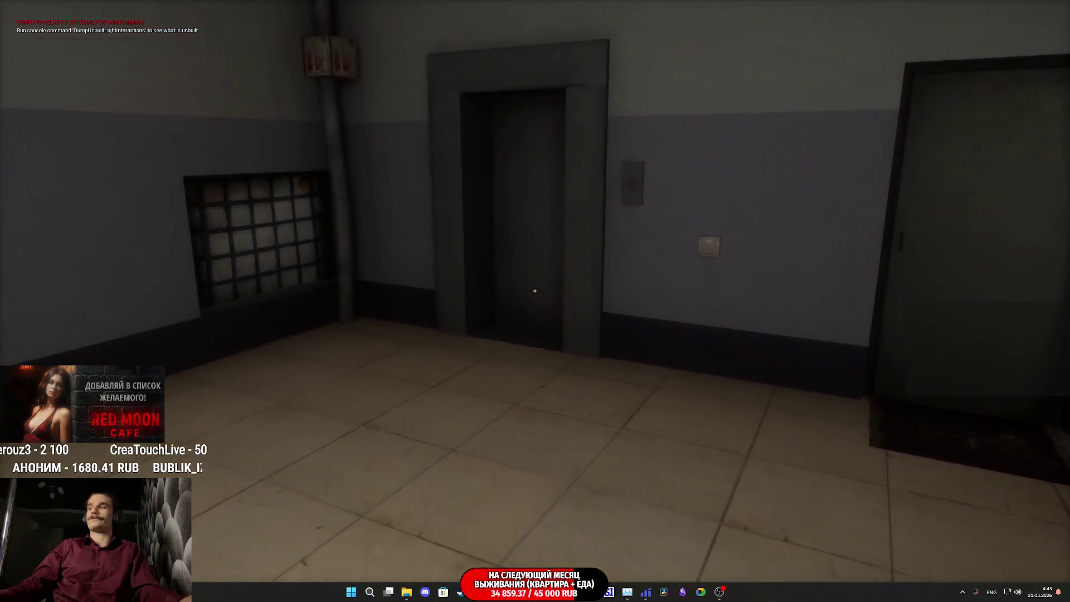
pyautogui.press('w')
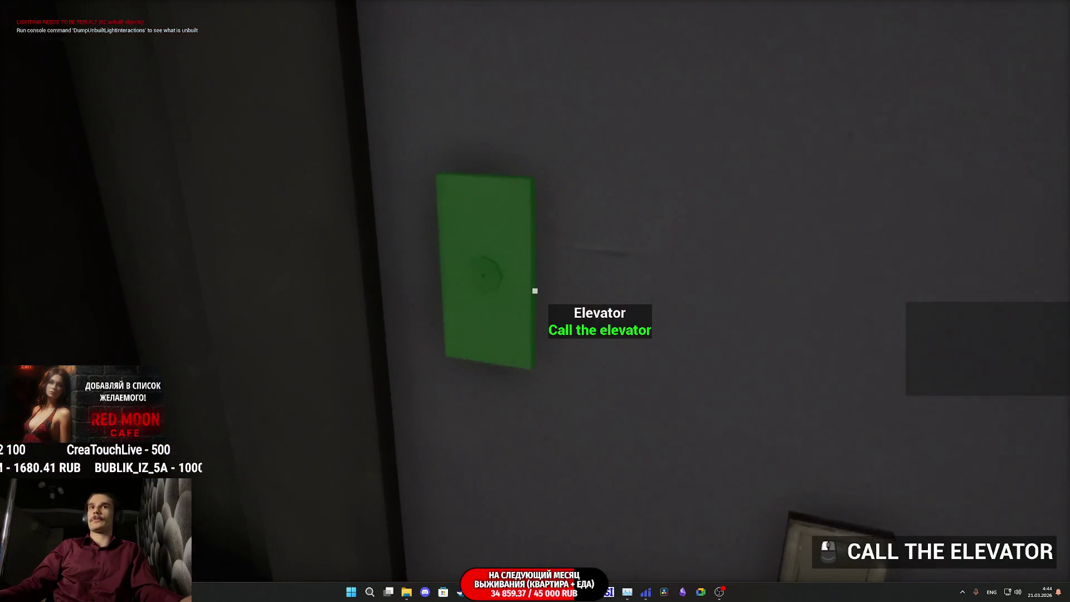
pyautogui.click(535, 290)
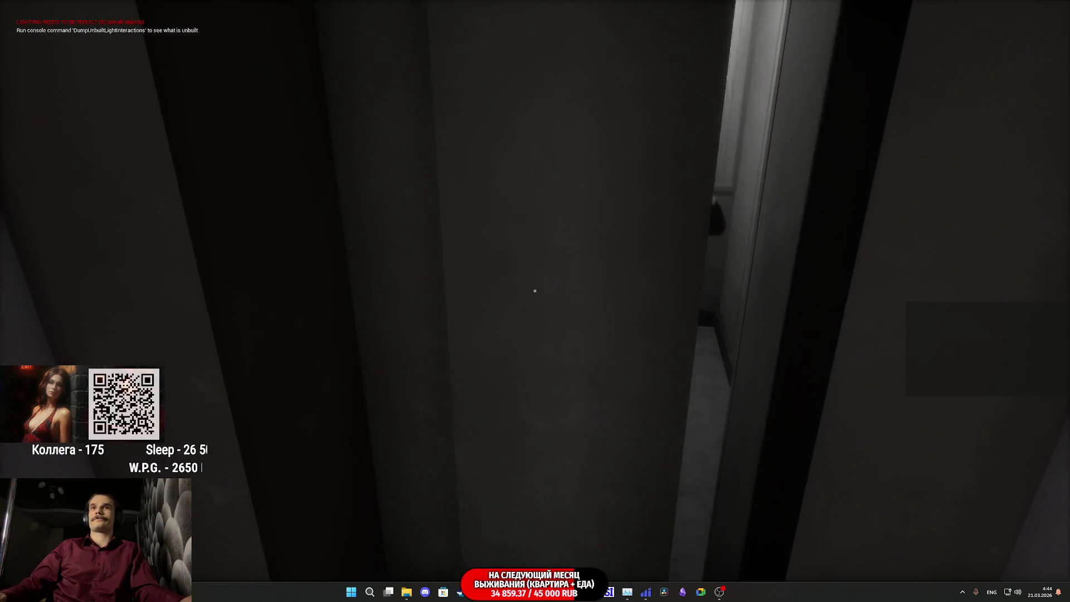
pyautogui.press('w')
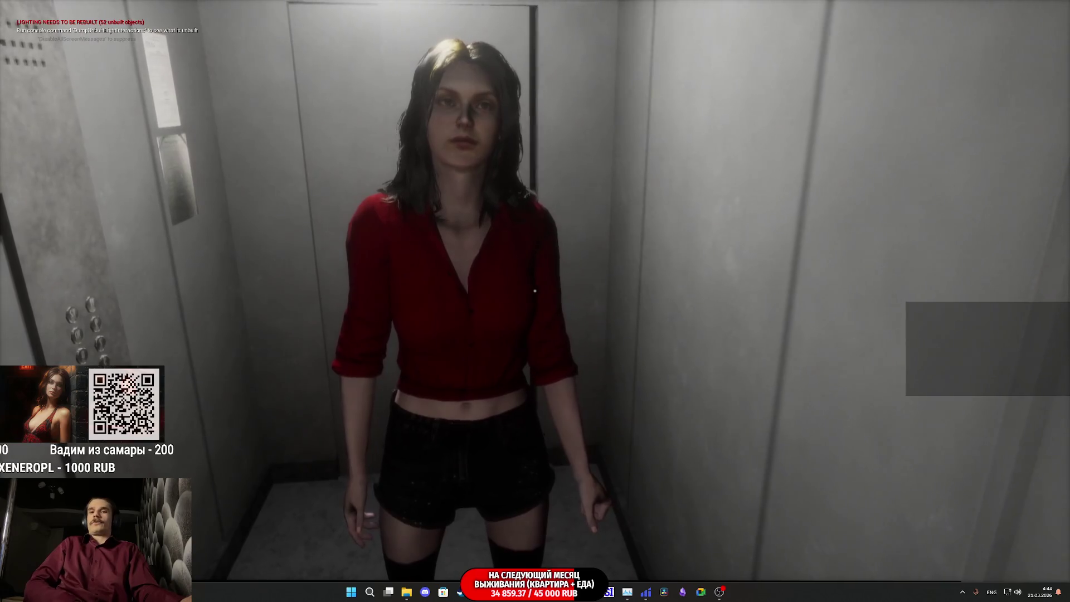
pyautogui.press('w')
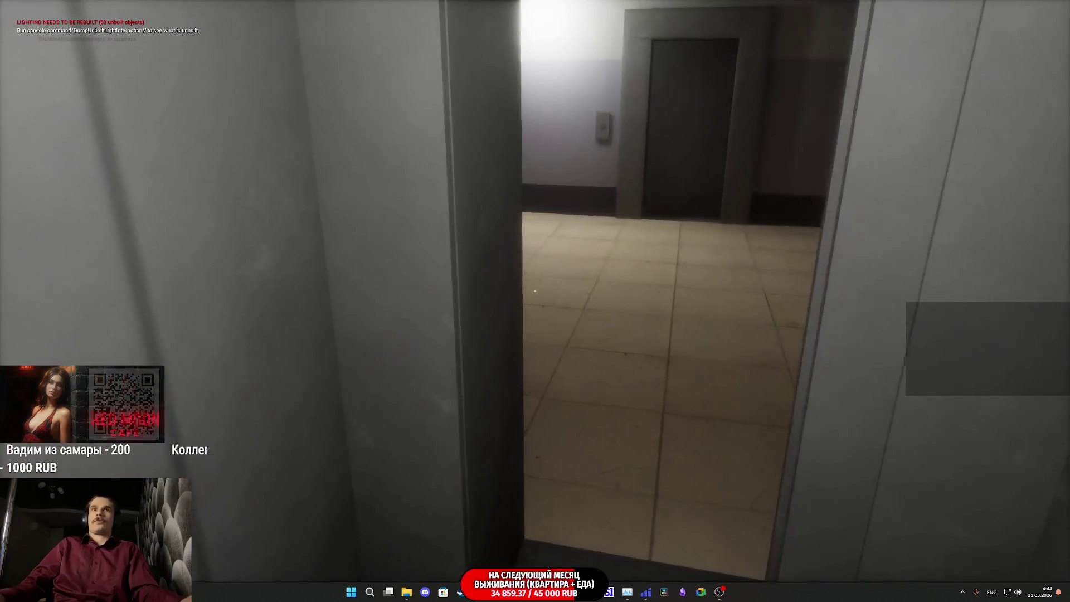
# Walk past the mailboxes out to the night street and past the transformer building.
pyautogui.press('w')
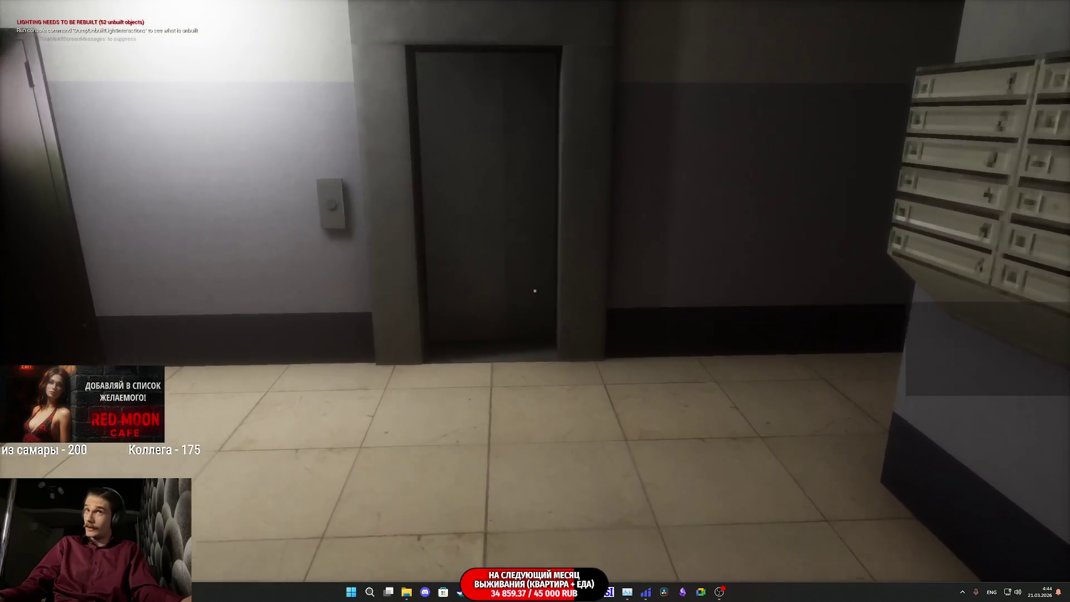
pyautogui.press('w')
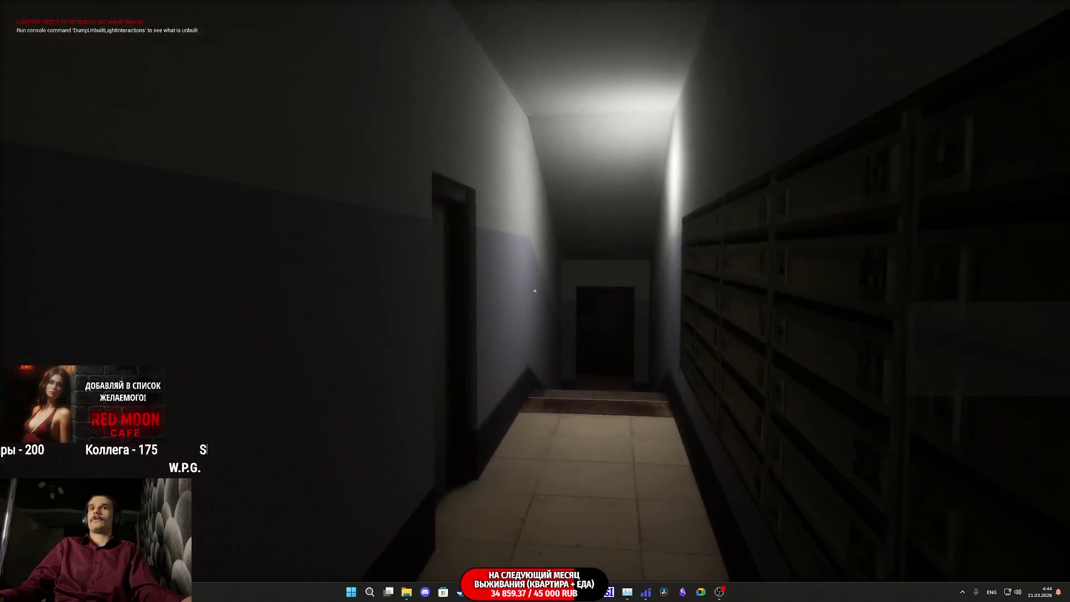
pyautogui.press('w')
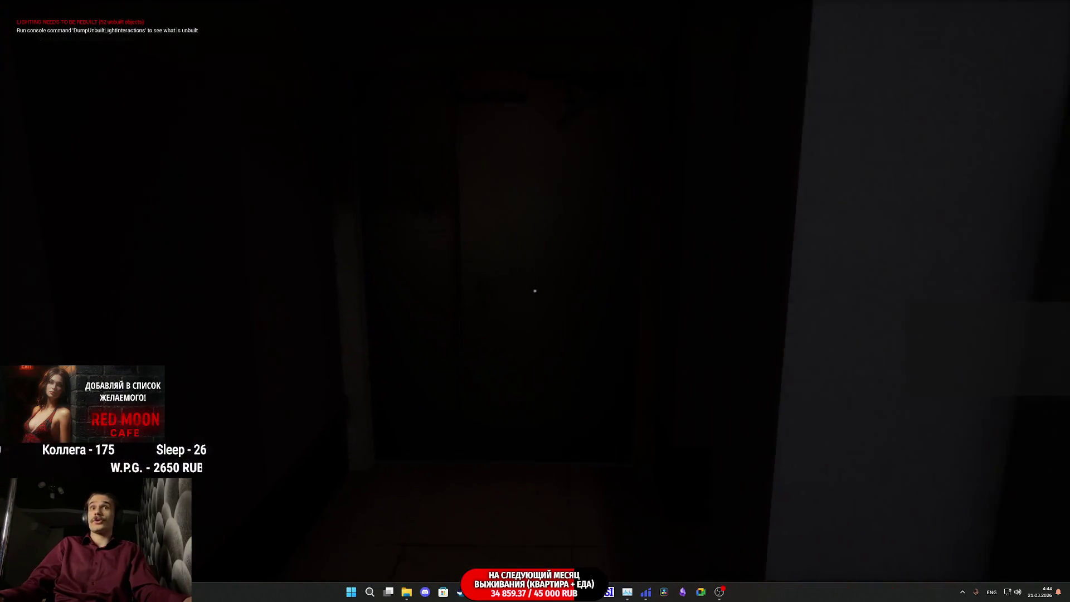
pyautogui.press('w')
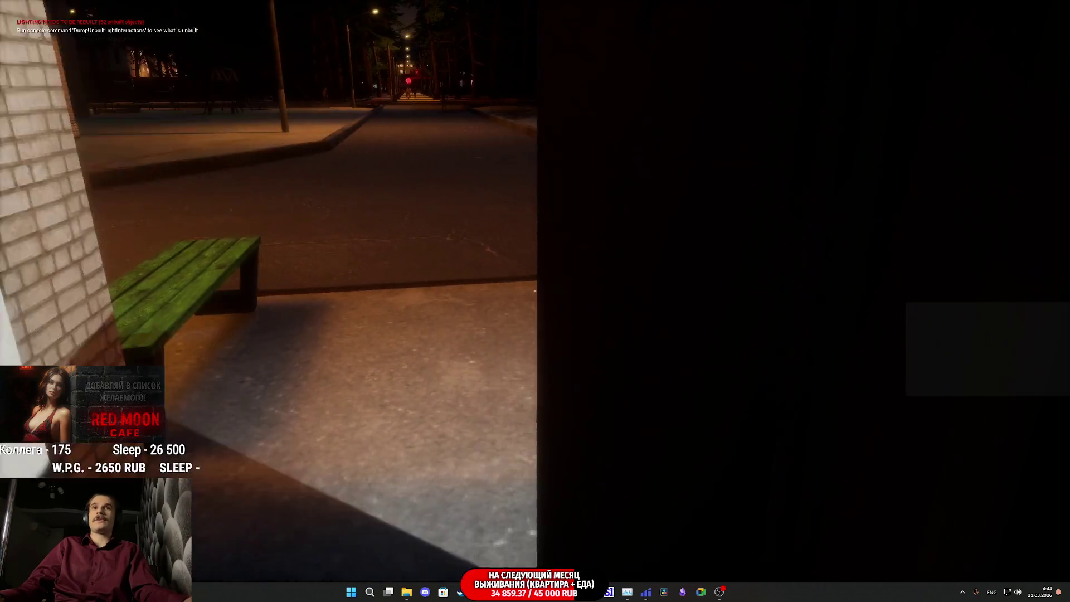
pyautogui.press('w')
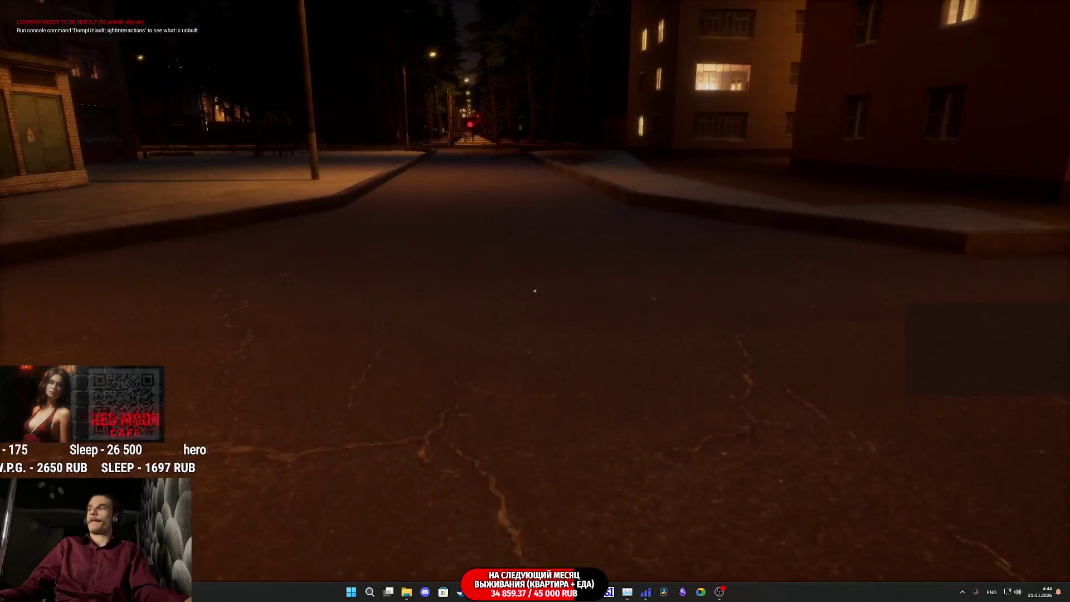
pyautogui.press('w')
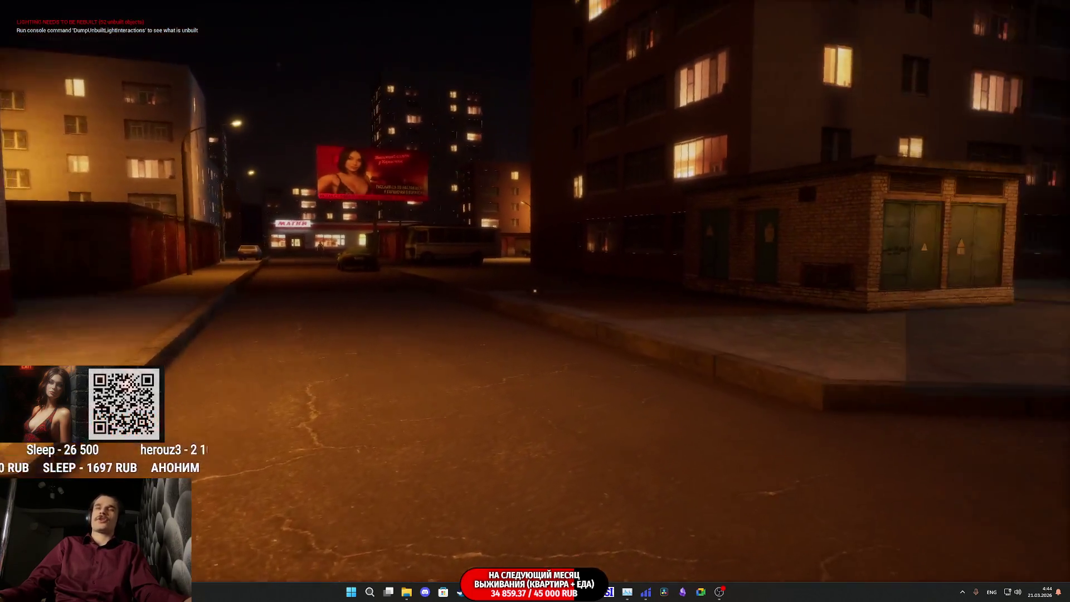
pyautogui.press('w')
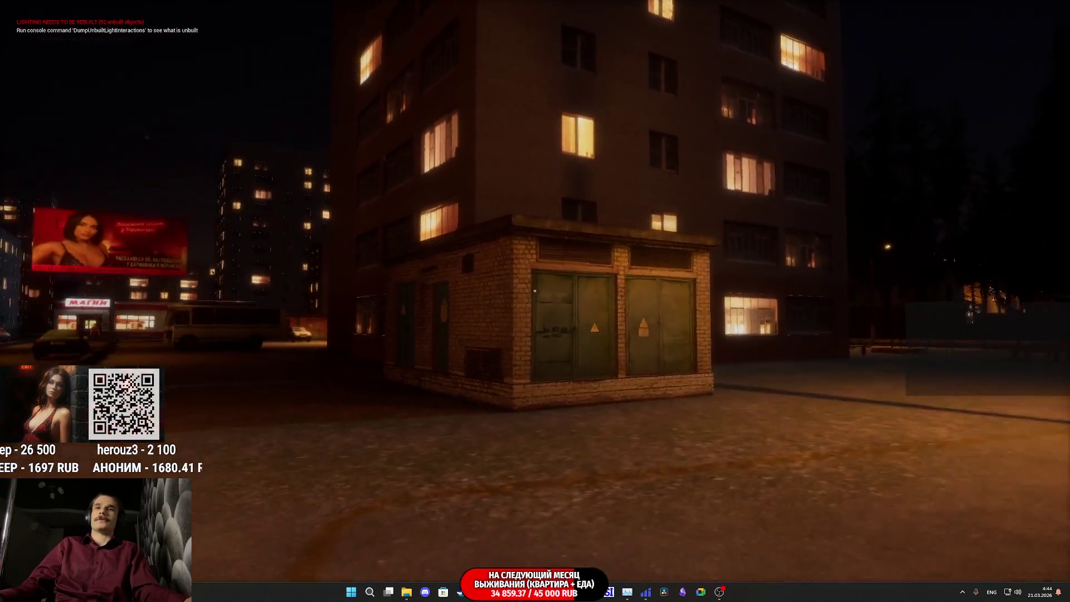
pyautogui.press('w')
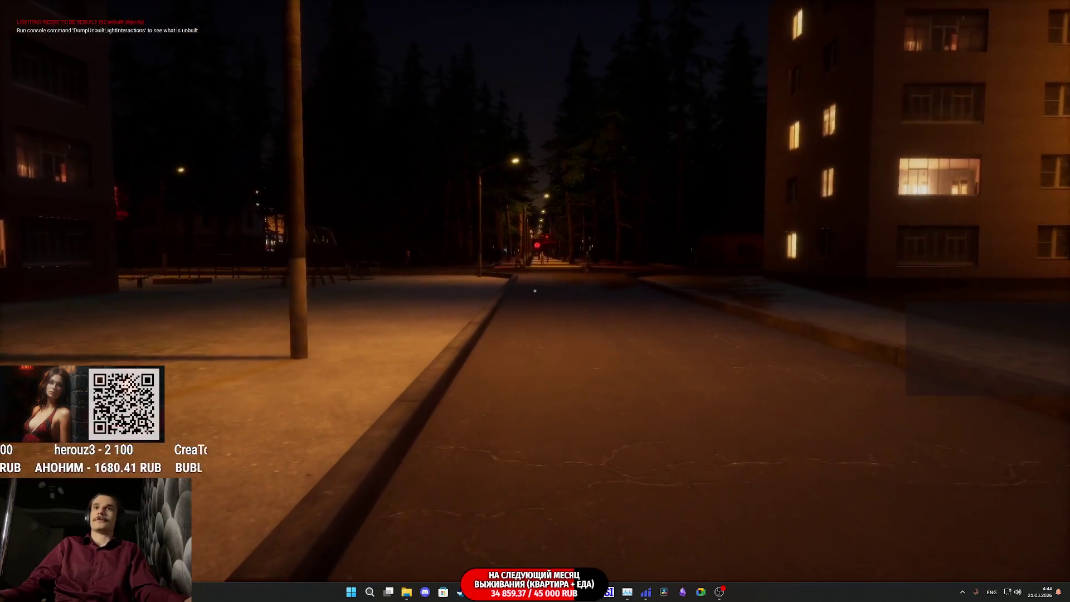
# Walk between the apartment blocks, gesture, then head down the tree-lined street toward the man.
pyautogui.press('w')
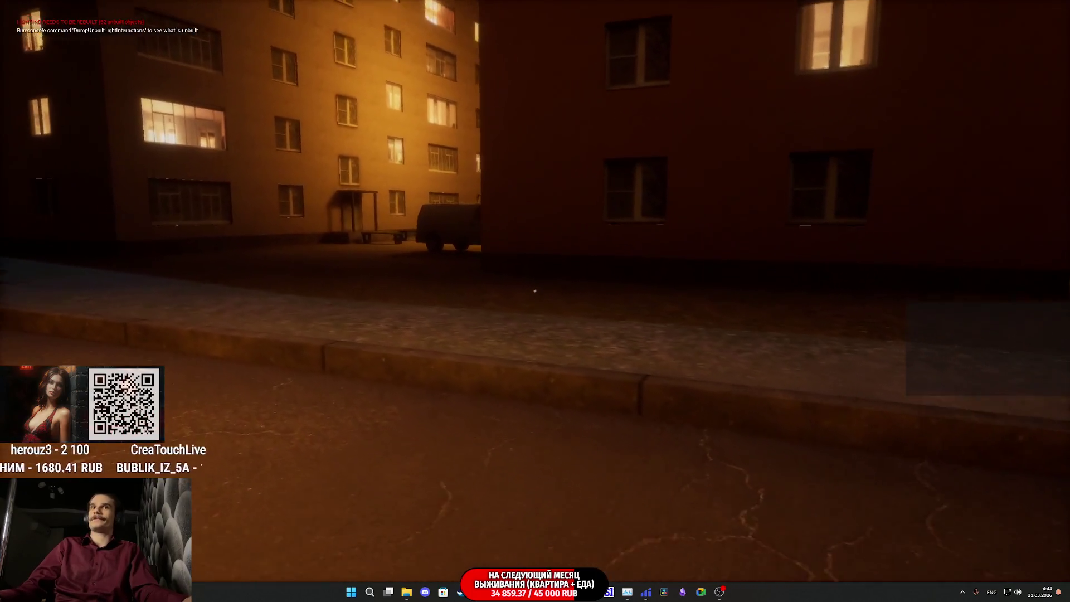
pyautogui.press('w')
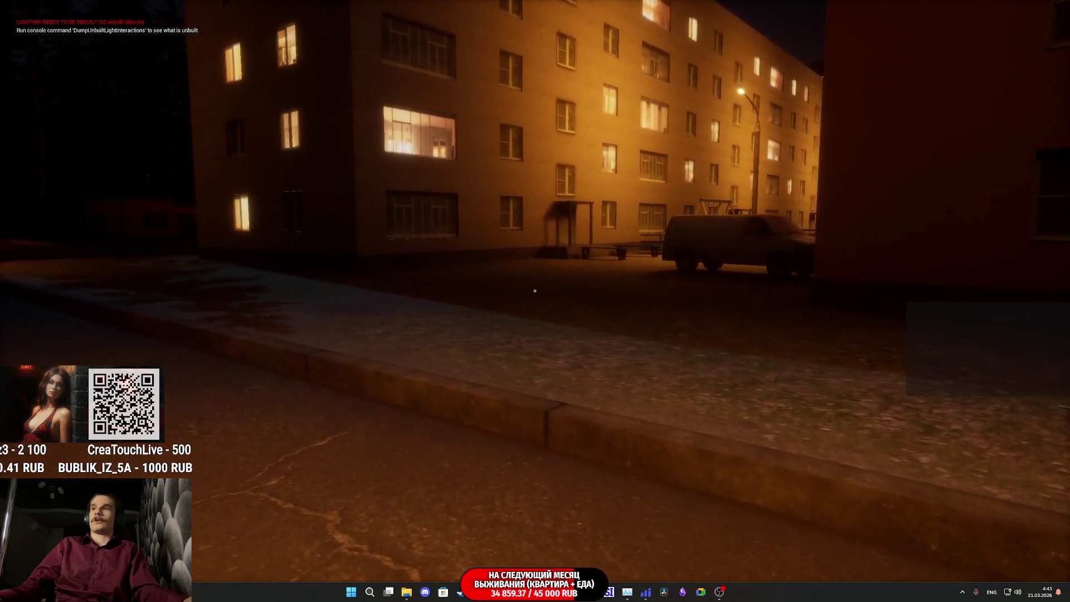
pyautogui.press('w')
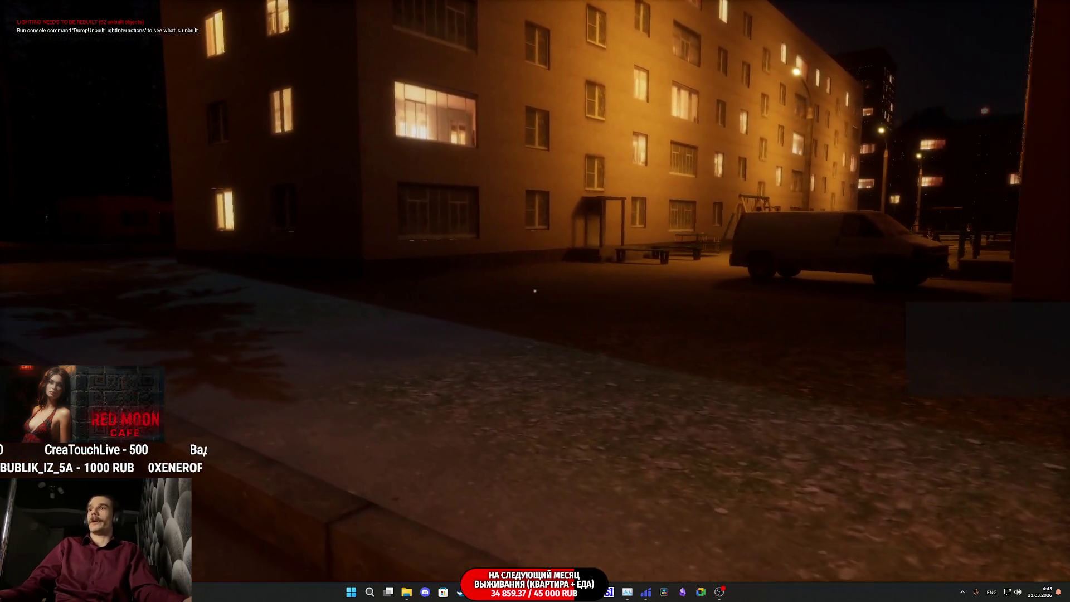
pyautogui.press('w')
pyautogui.click(536, 291)
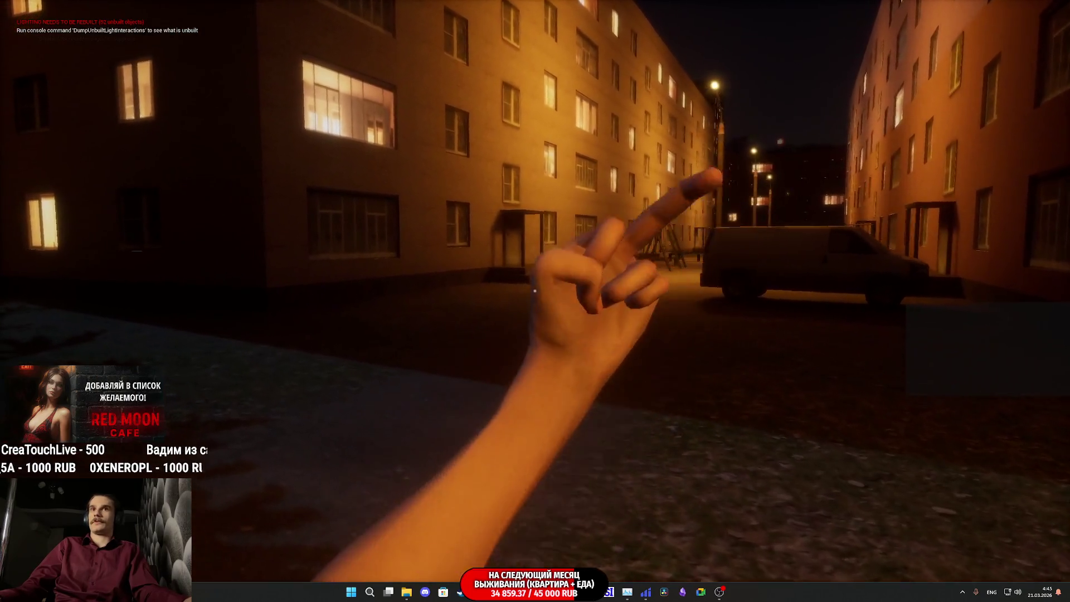
pyautogui.press('w')
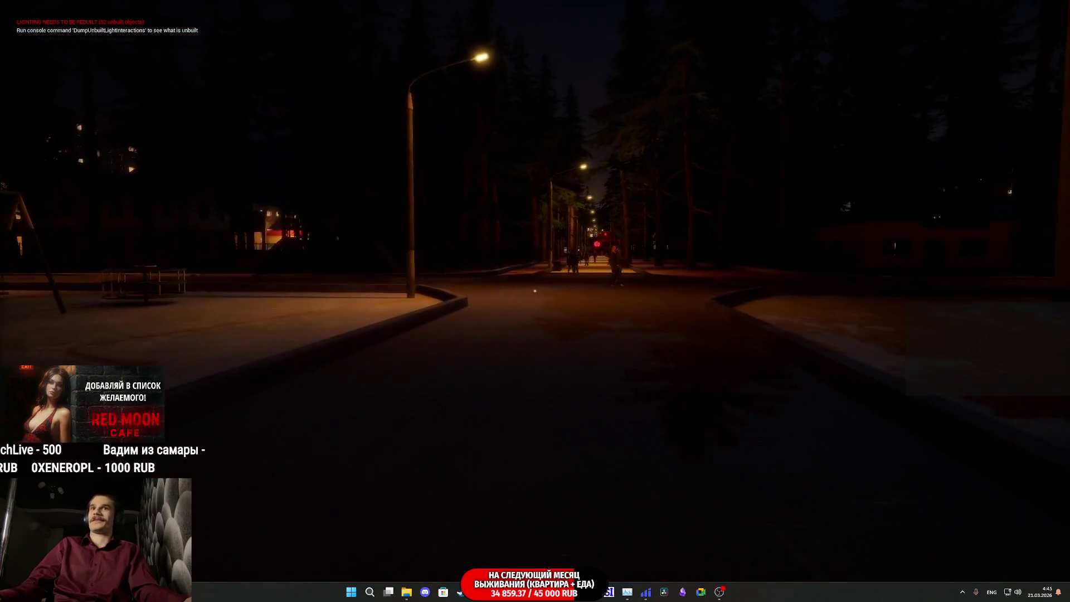
pyautogui.press('w')
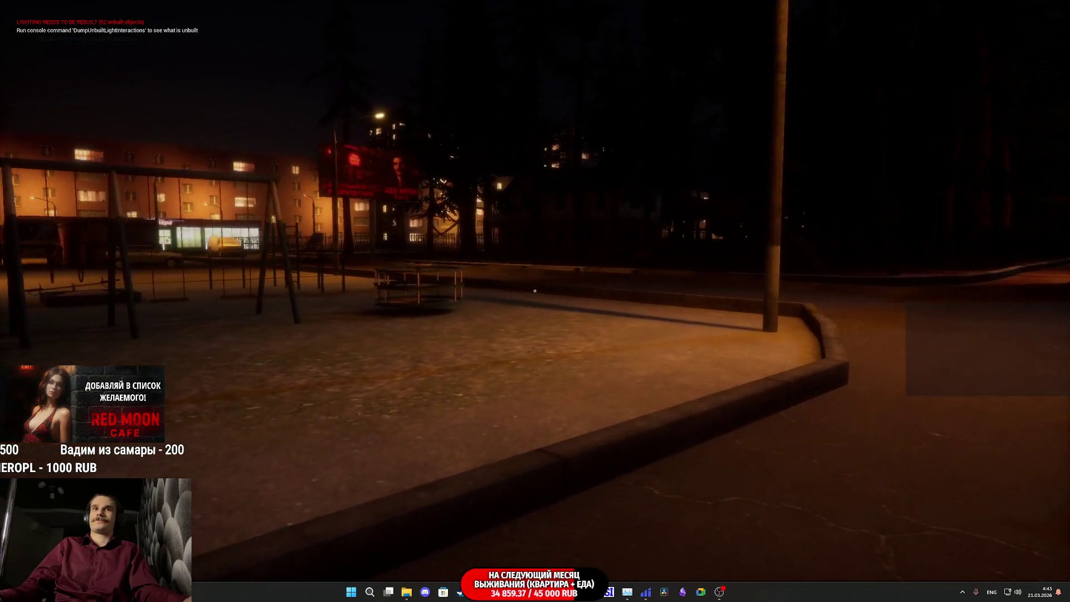
pyautogui.press('w')
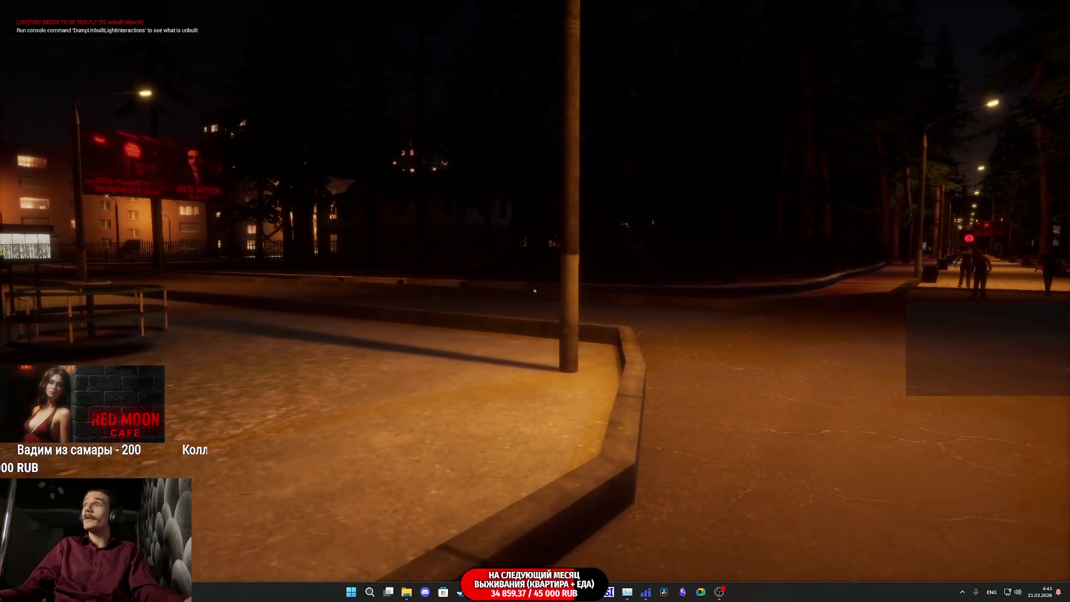
pyautogui.press('g')
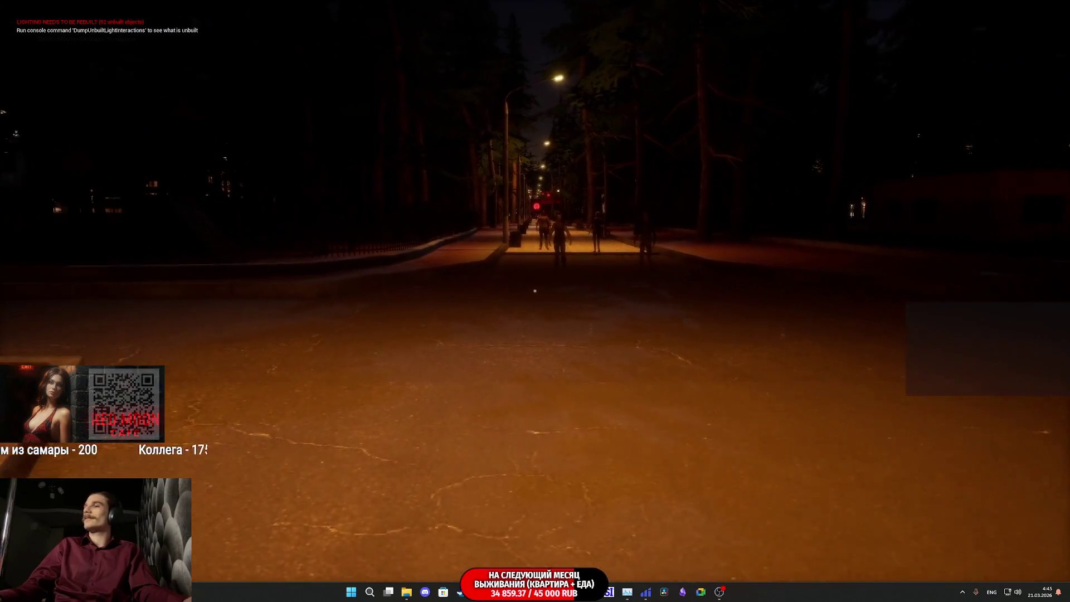
pyautogui.press('w')
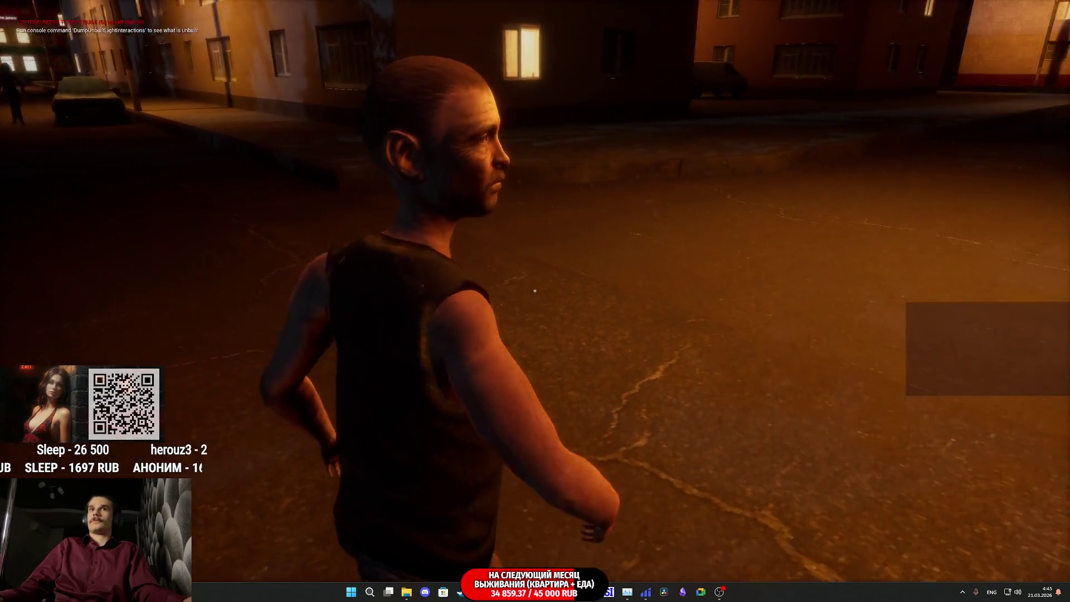
# Turn away from the man, walk down the lit park alley toward the bench and gesture.
pyautogui.press('g')
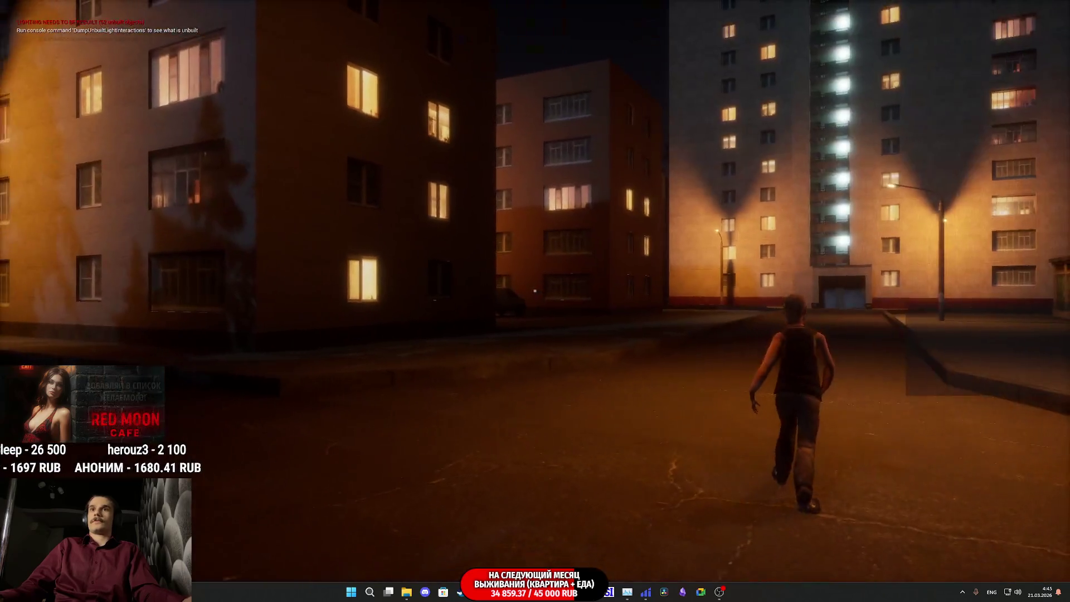
pyautogui.press('w')
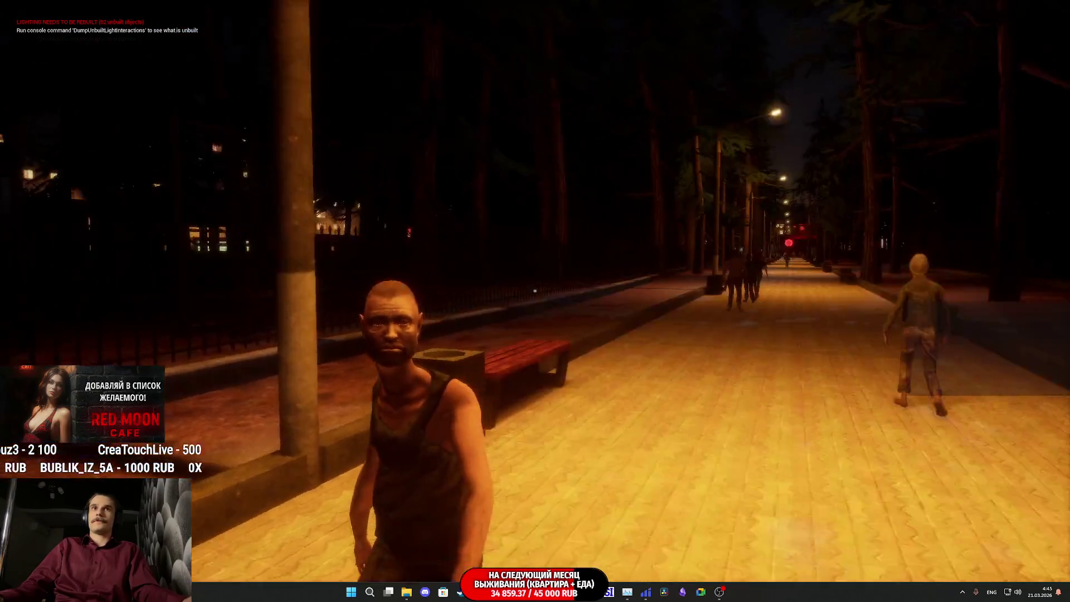
pyautogui.click(535, 290)
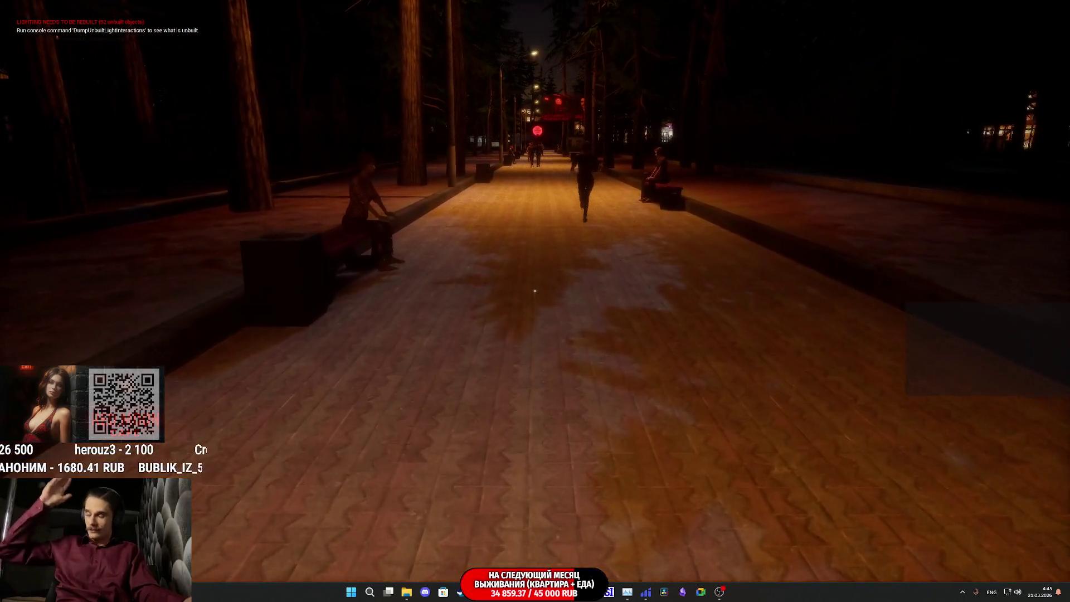
# Approach the bench and knock down the woman in the beanie.
pyautogui.press('w')
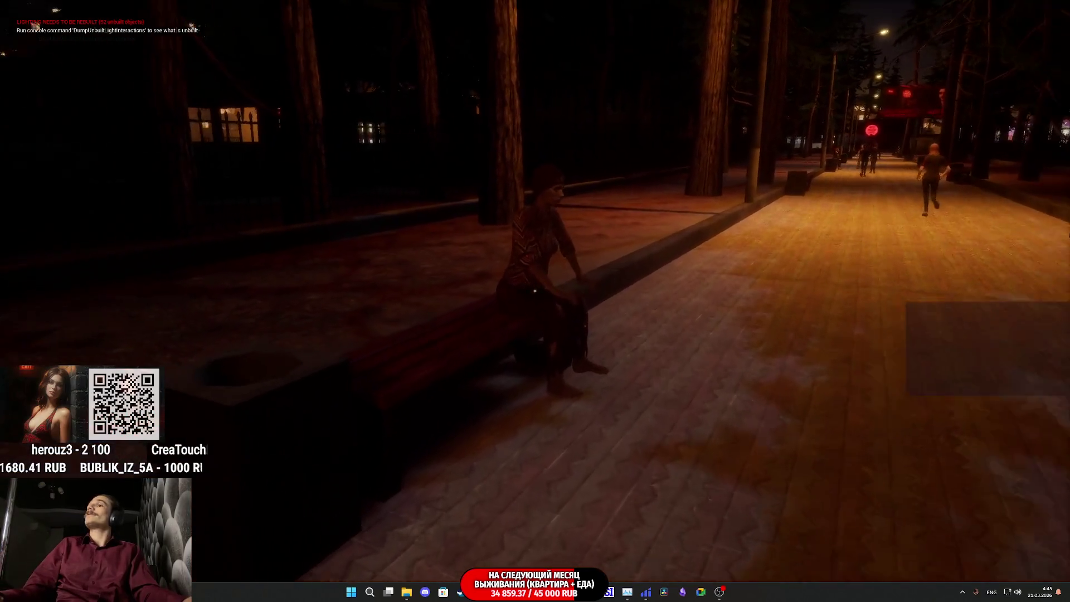
pyautogui.press('w')
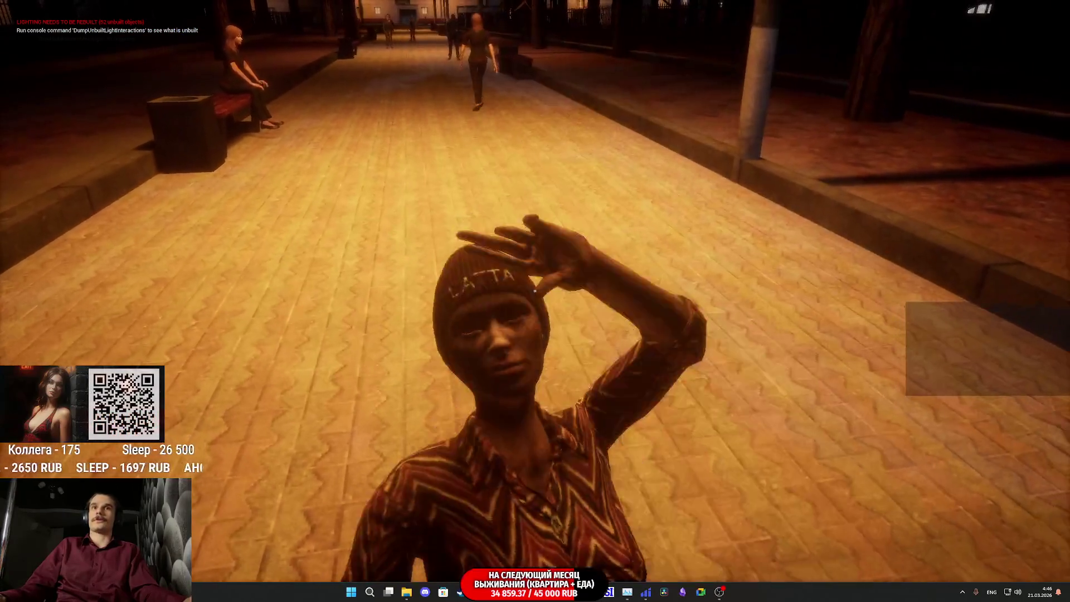
pyautogui.click(536, 292)
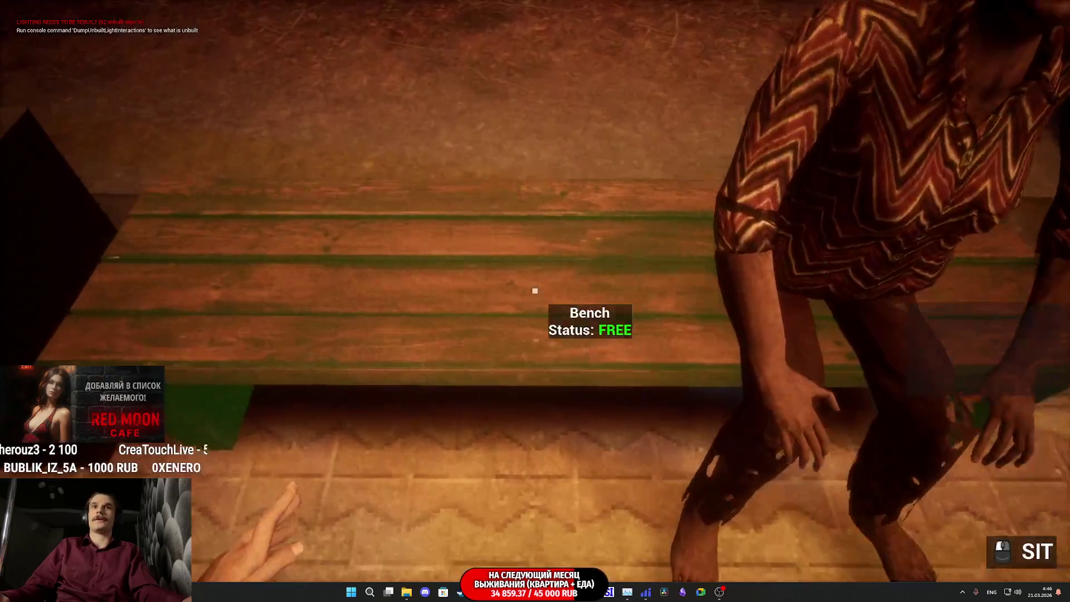
# Sit on the bench, stand back up, and gesture toward the walking woman.
pyautogui.press('f')
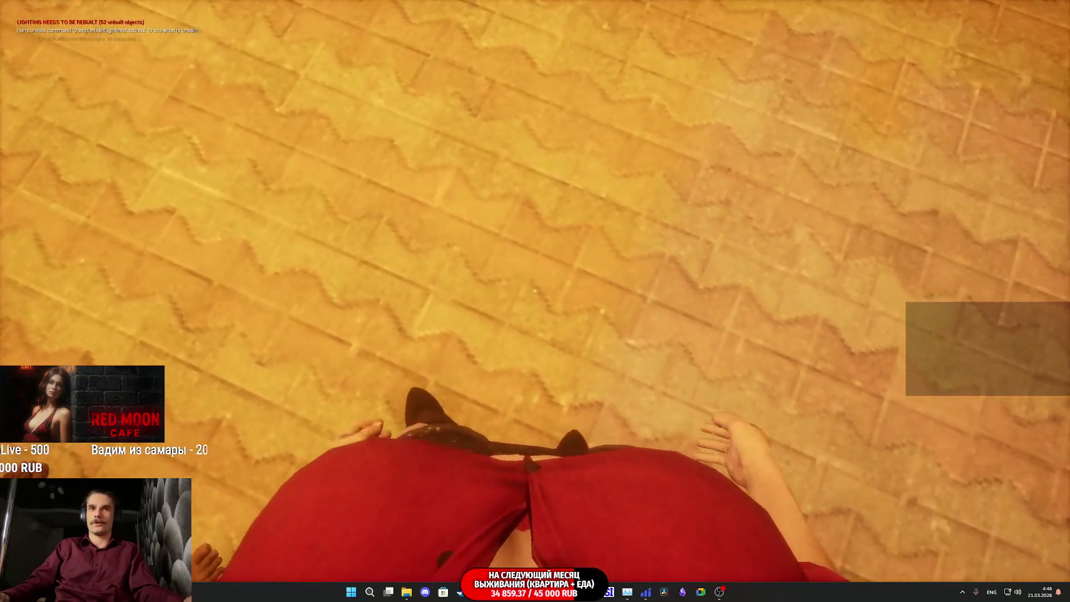
pyautogui.press('f')
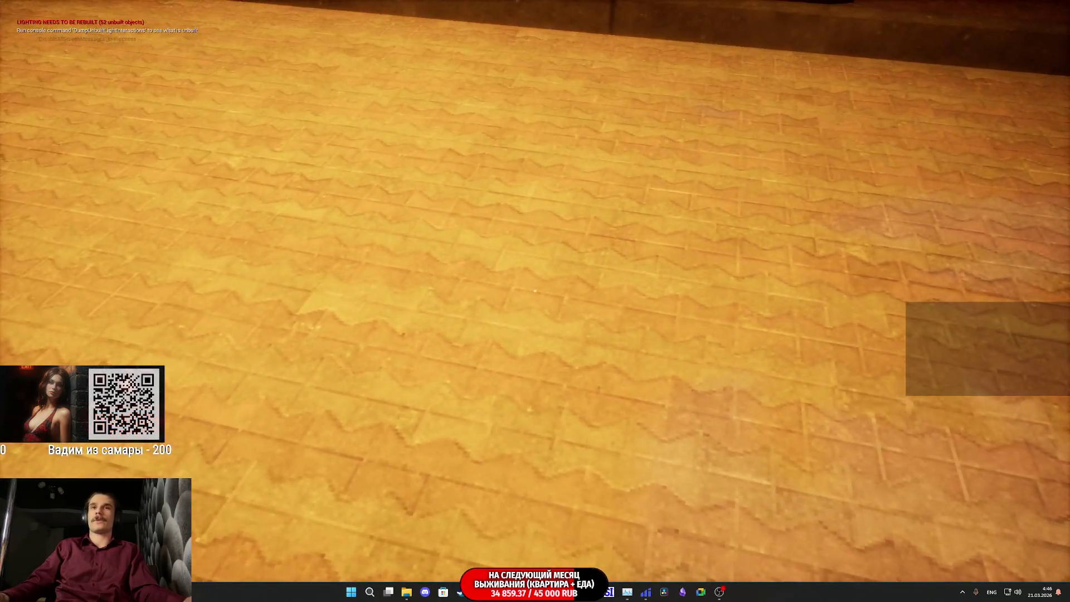
pyautogui.moveTo(536, 302); pyautogui.dragTo(536, 335)
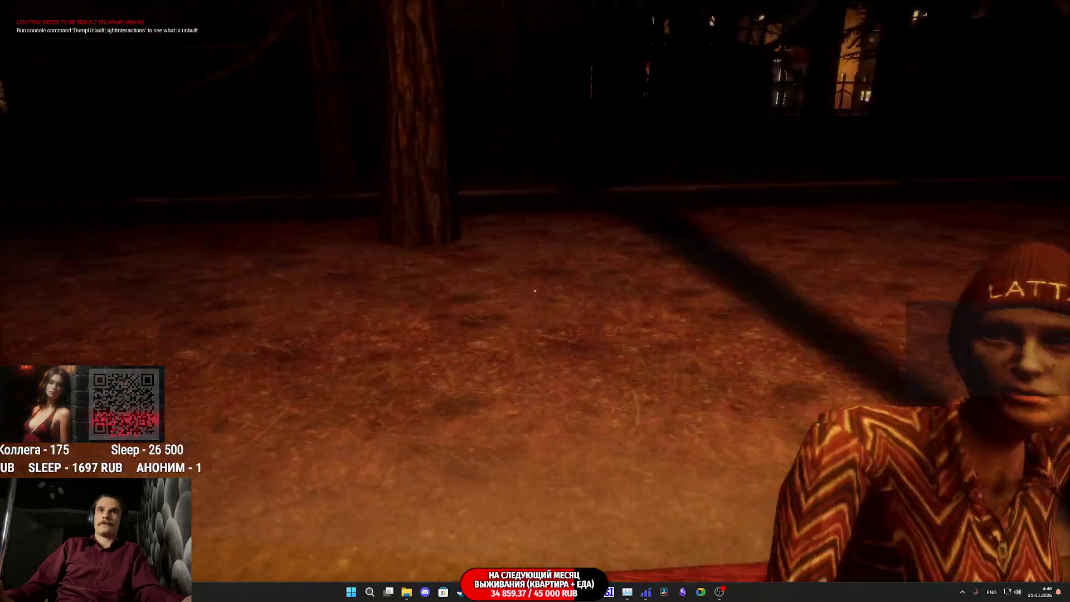
pyautogui.press('e')
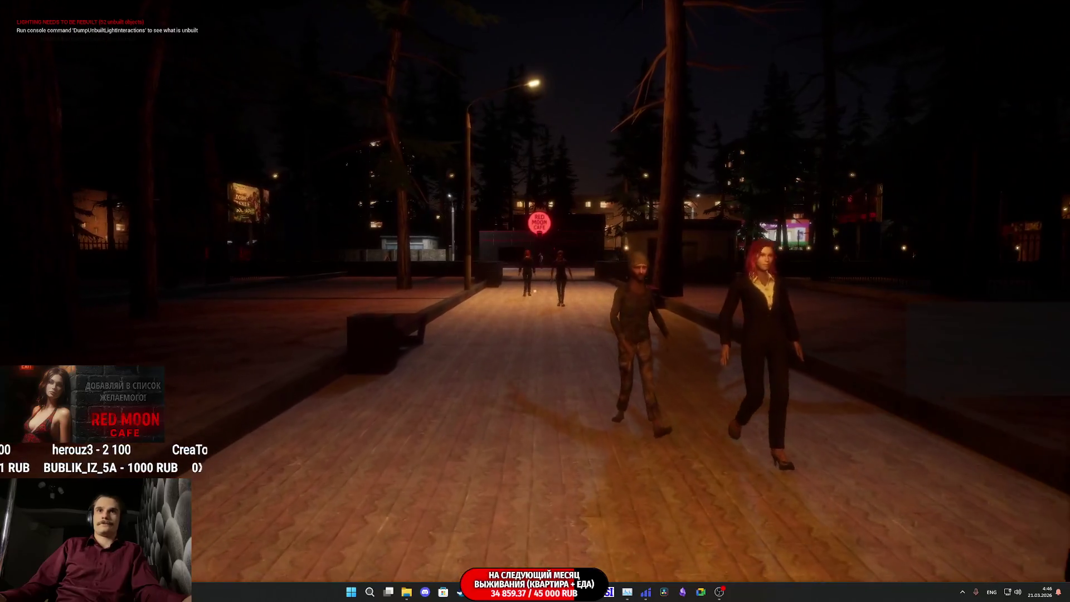
# Walk along the park path toward the cafe, glancing down and back along the path.
pyautogui.press('w')
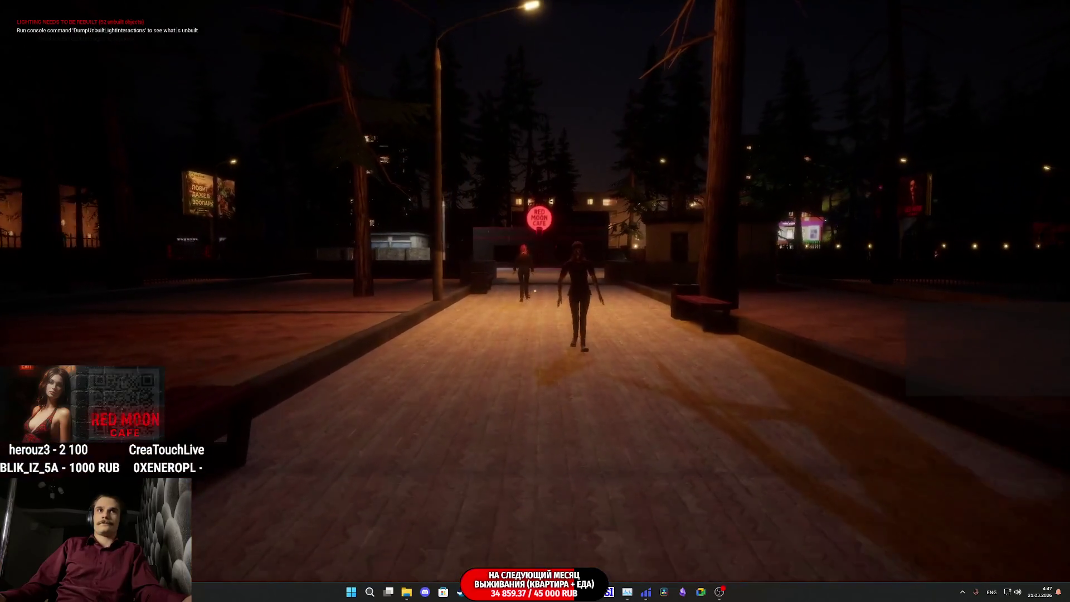
pyautogui.press('w')
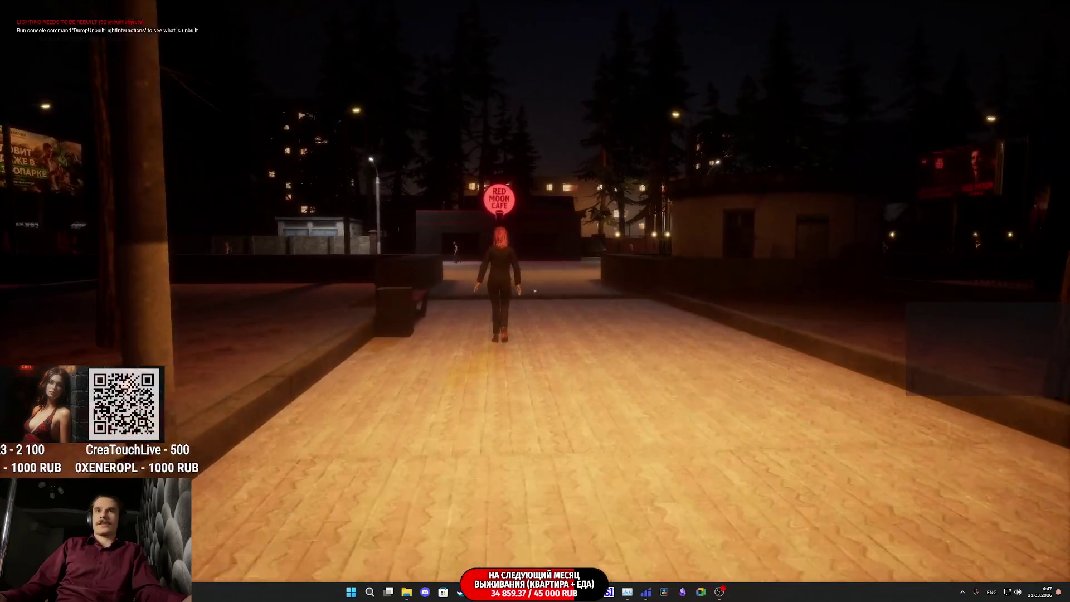
pyautogui.press('w')
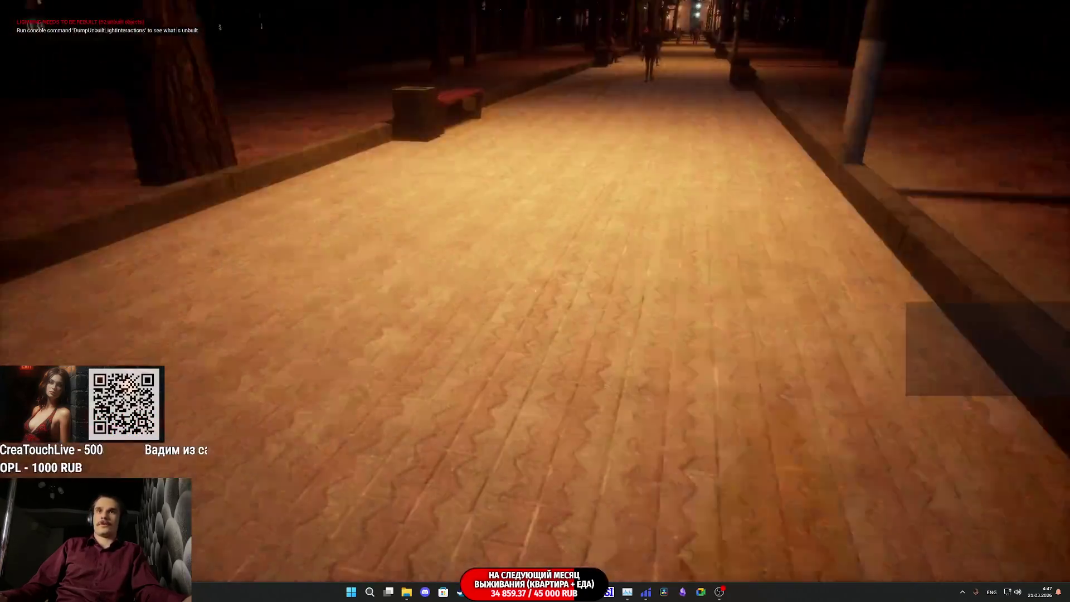
pyautogui.press('w')
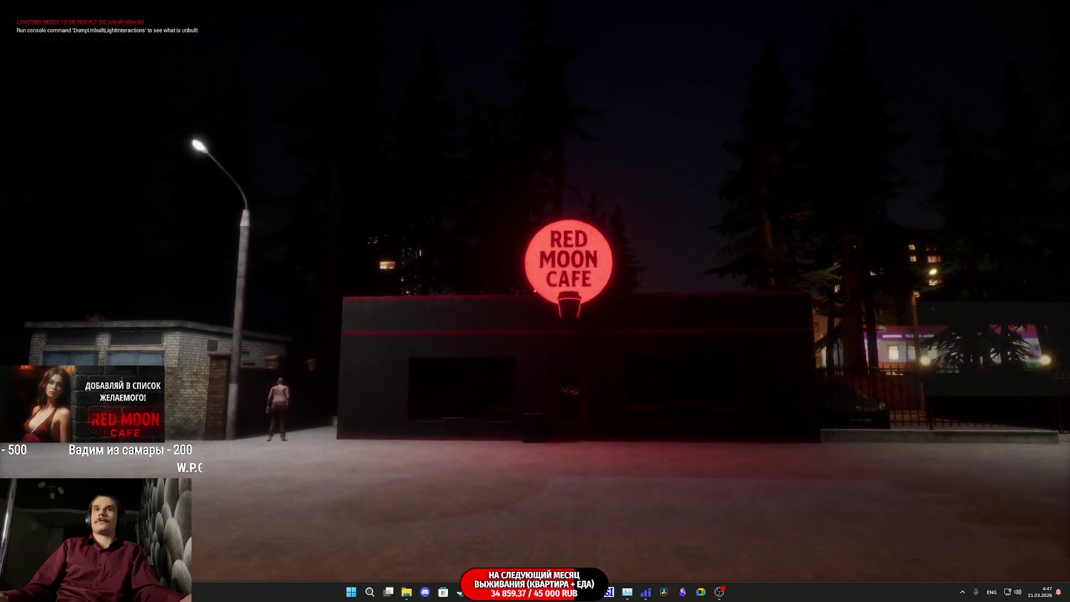
# Cross the square to the Red Moon Cafe, try its closed door, and turn away.
pyautogui.press('w')
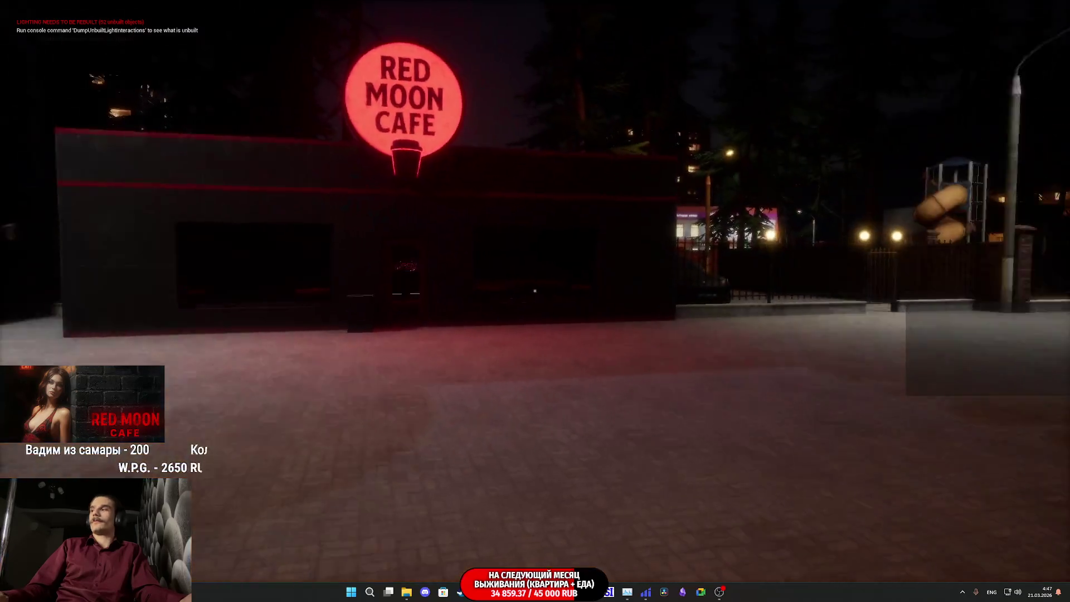
pyautogui.press('w')
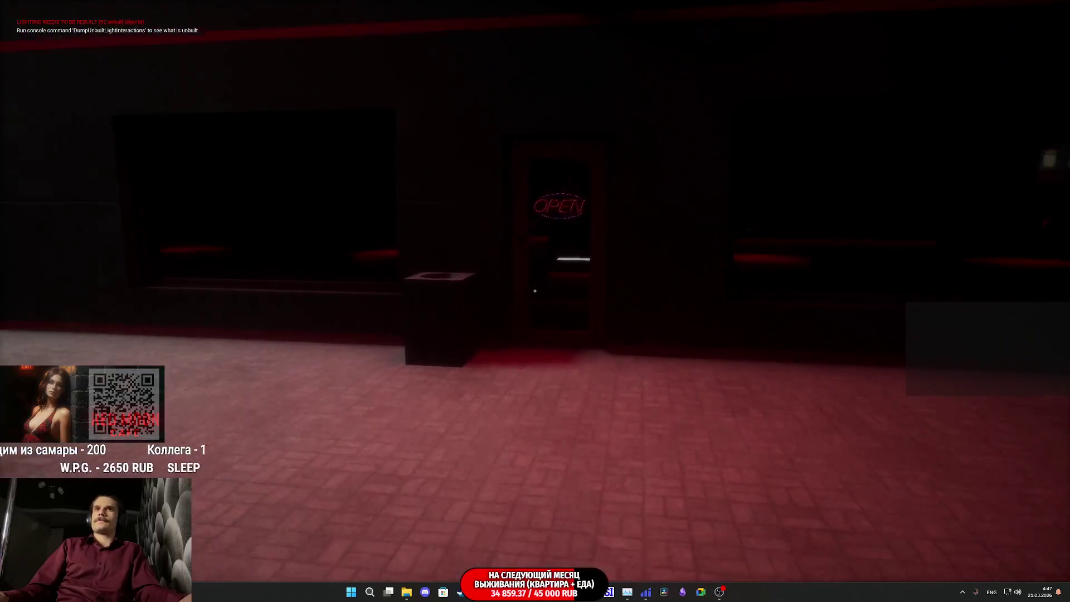
pyautogui.press('w')
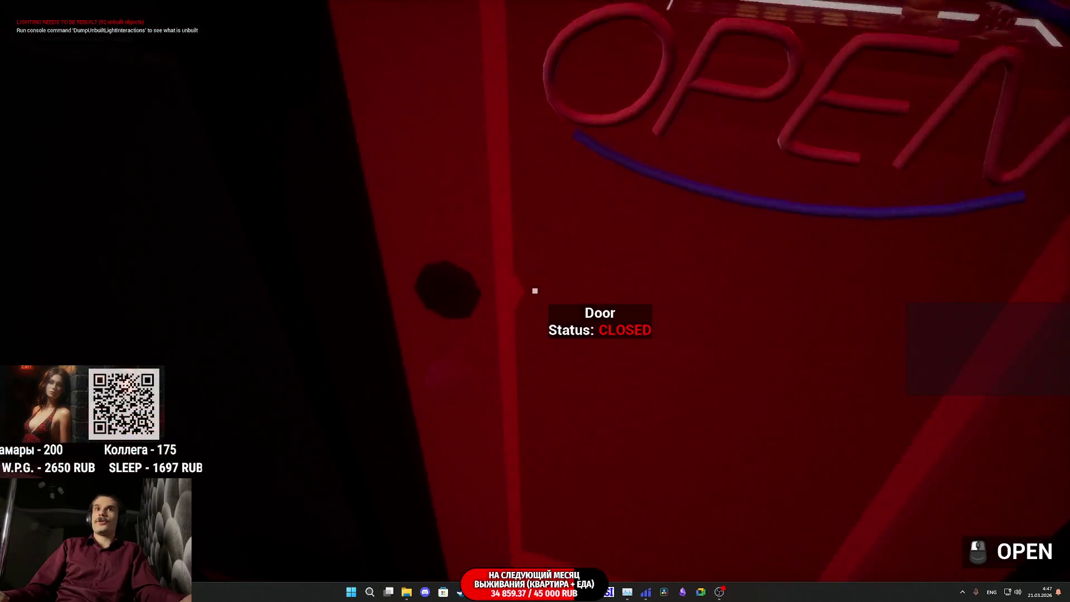
pyautogui.click(535, 291)
pyautogui.press('w')
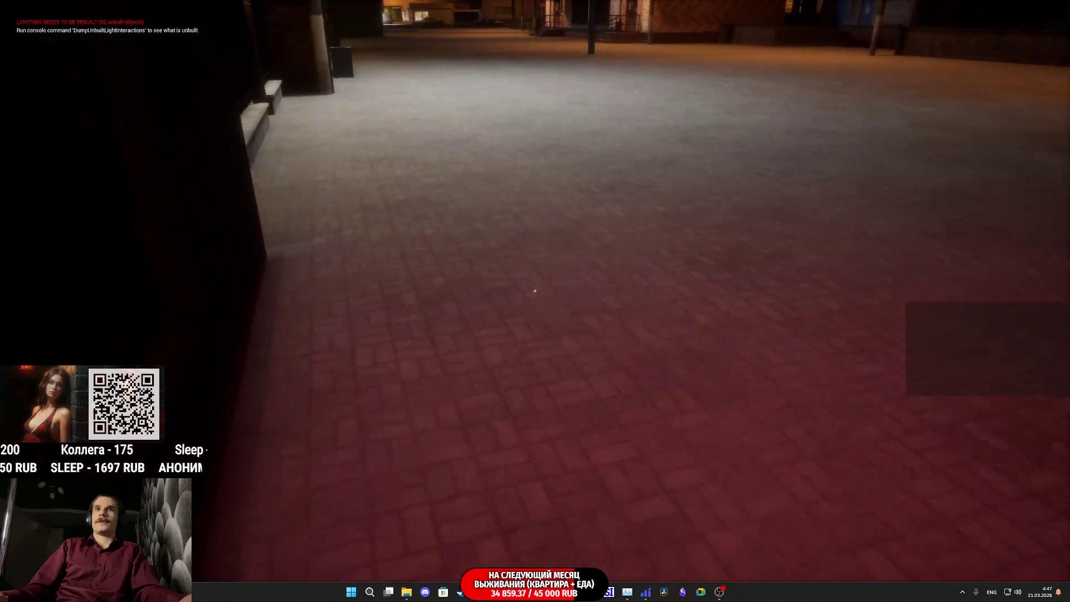
# Go through the green gate toward the car and driver, then stop the playtest with F11.
pyautogui.press('w')
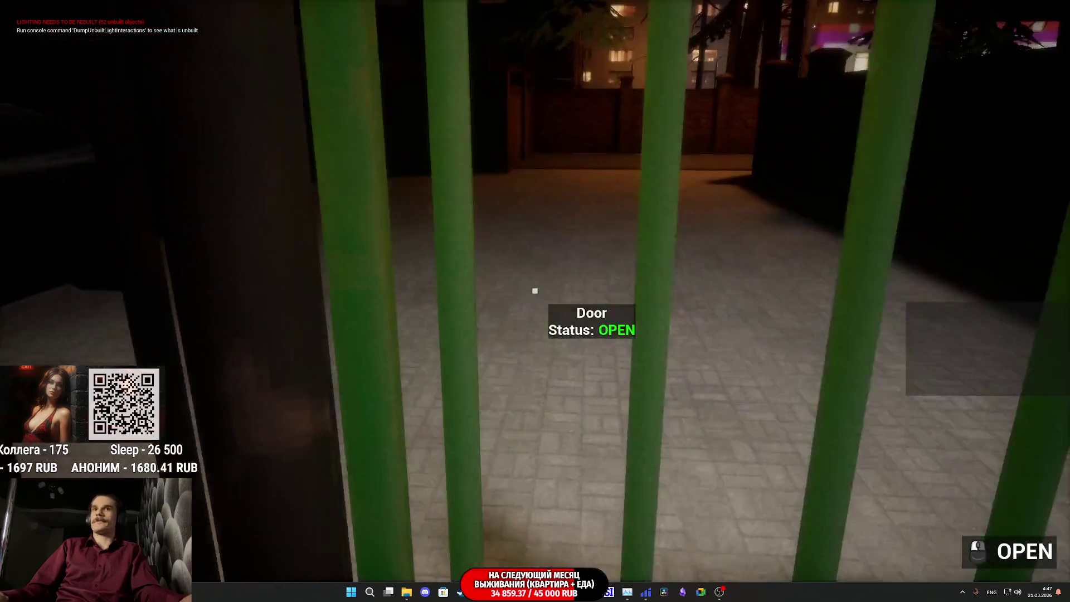
pyautogui.click(535, 291)
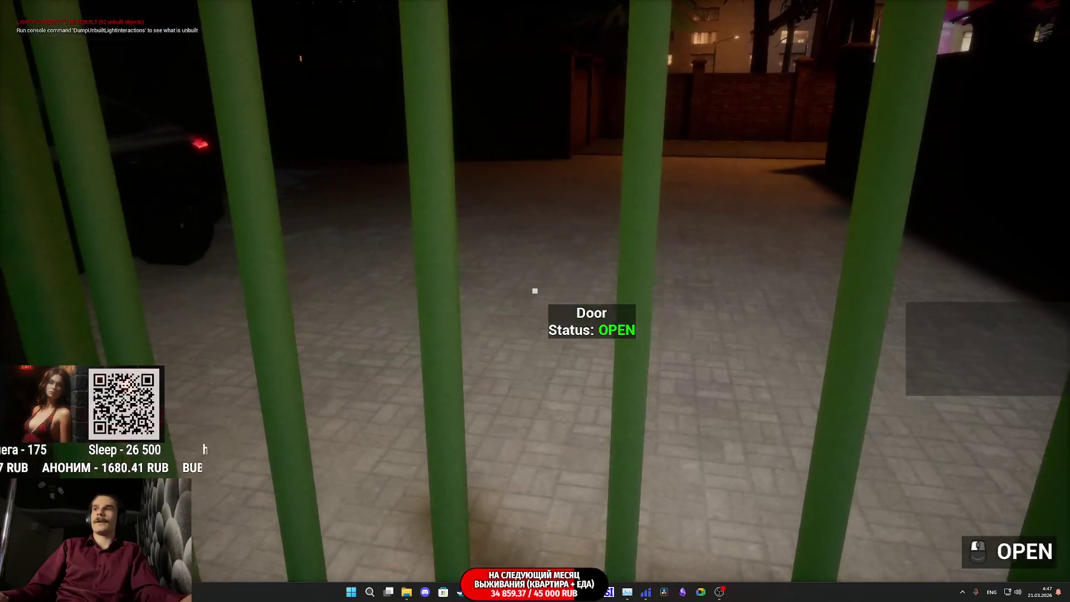
pyautogui.press('w')
pyautogui.press('w')
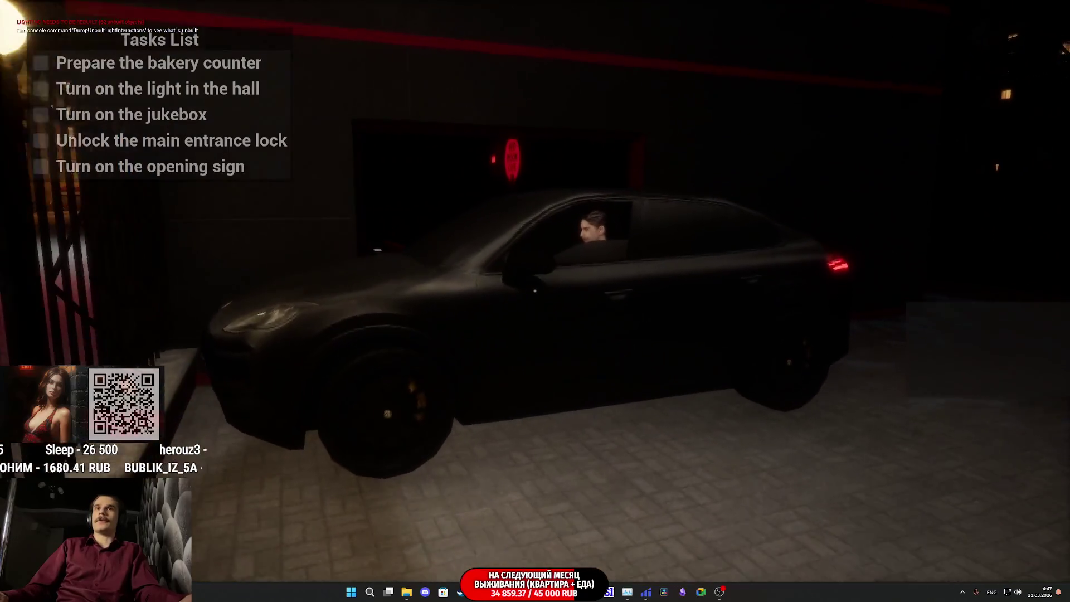
pyautogui.press('w')
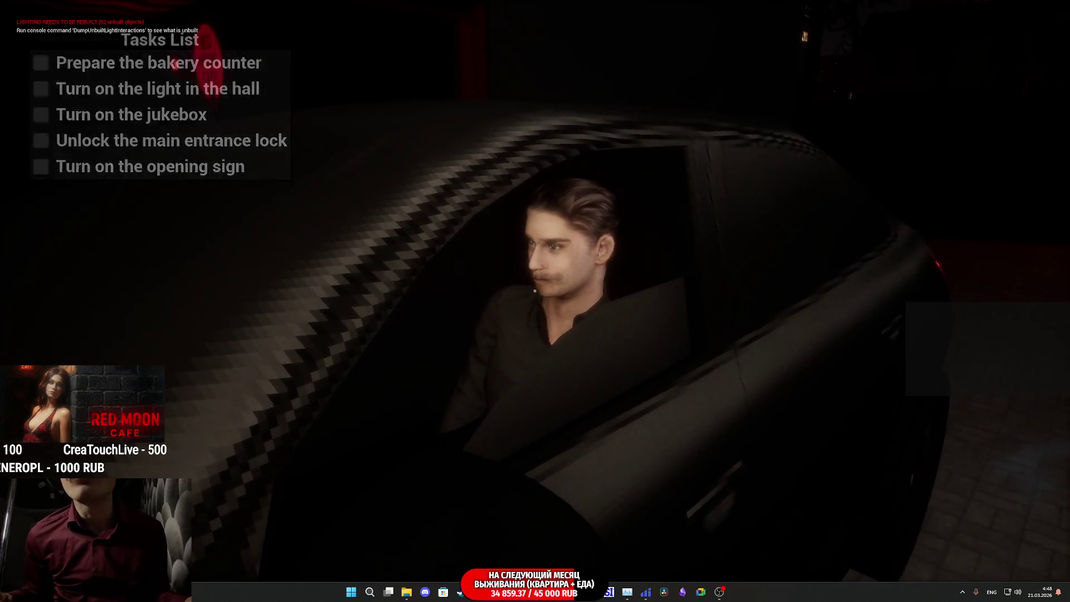
pyautogui.press('F11')
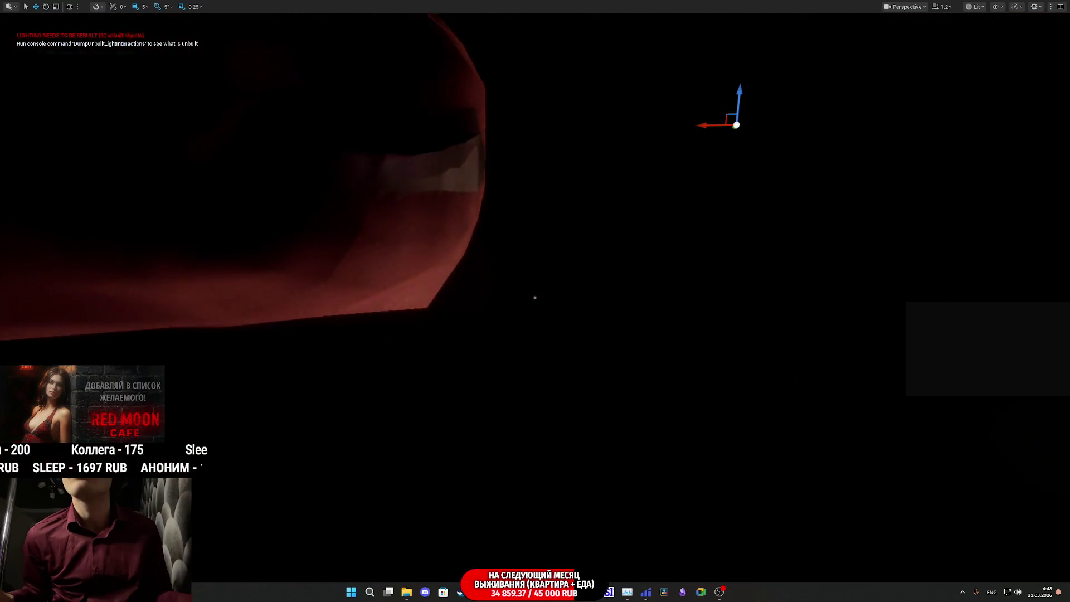
pyautogui.press('s')
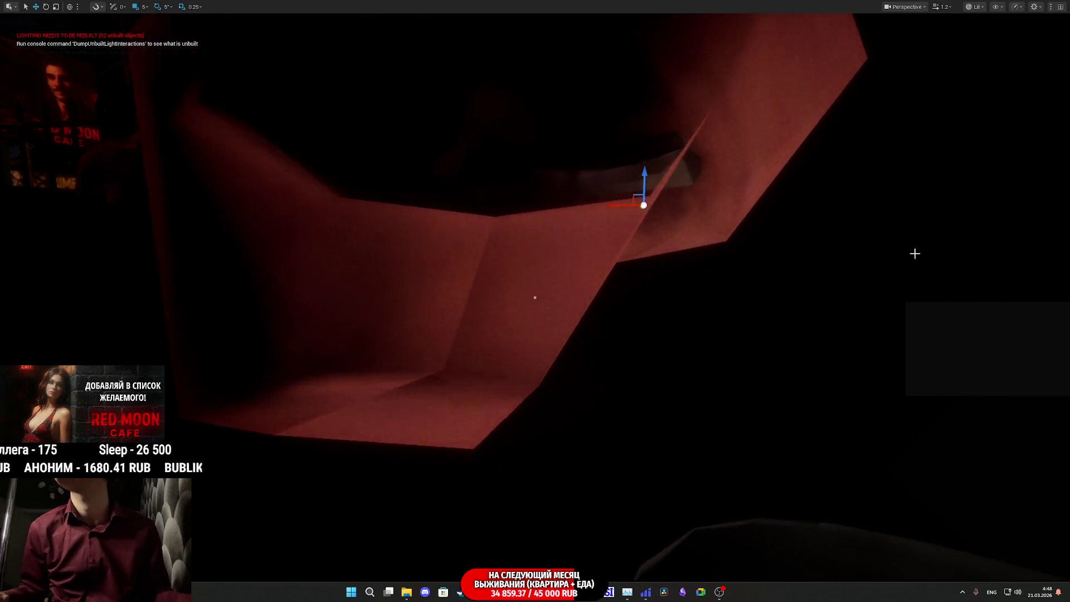
pyautogui.click(975, 6)
pyautogui.click(988, 51)
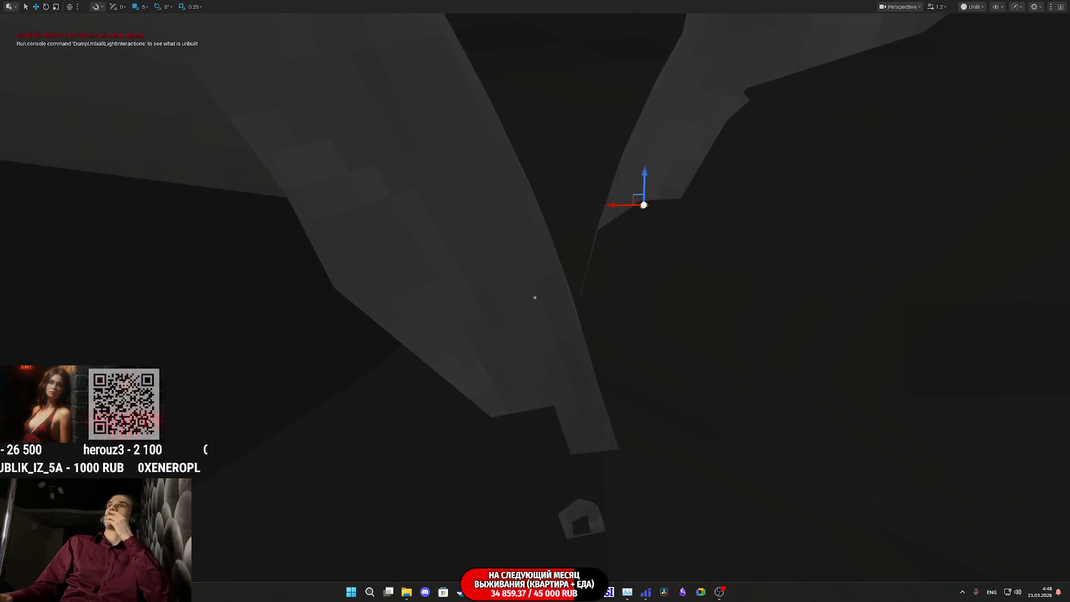
pyautogui.click(976, 7)
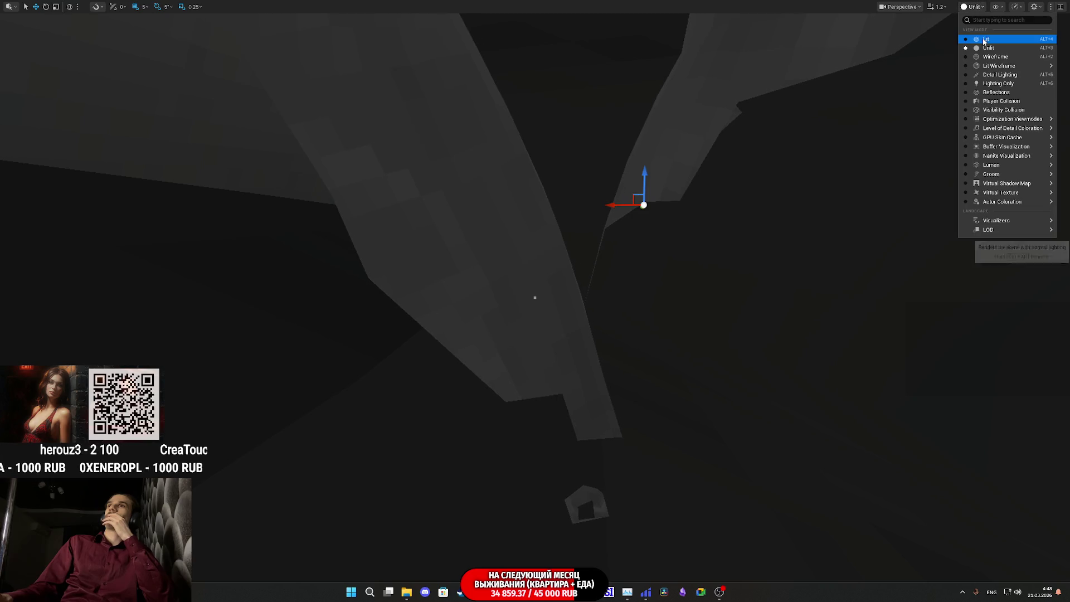
pyautogui.click(984, 40)
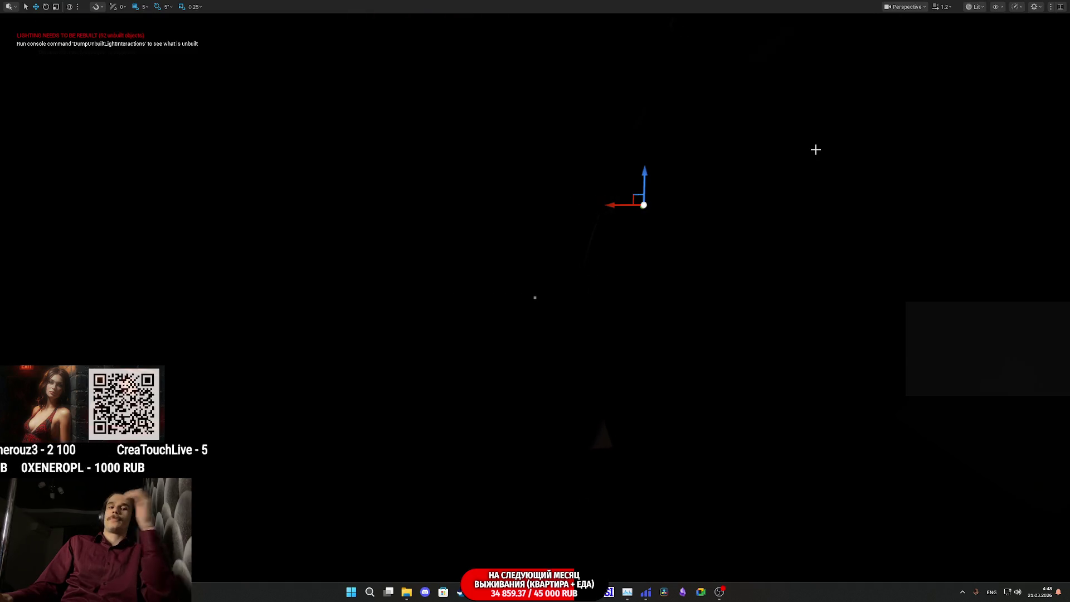
pyautogui.hotkey('alt', 'p')
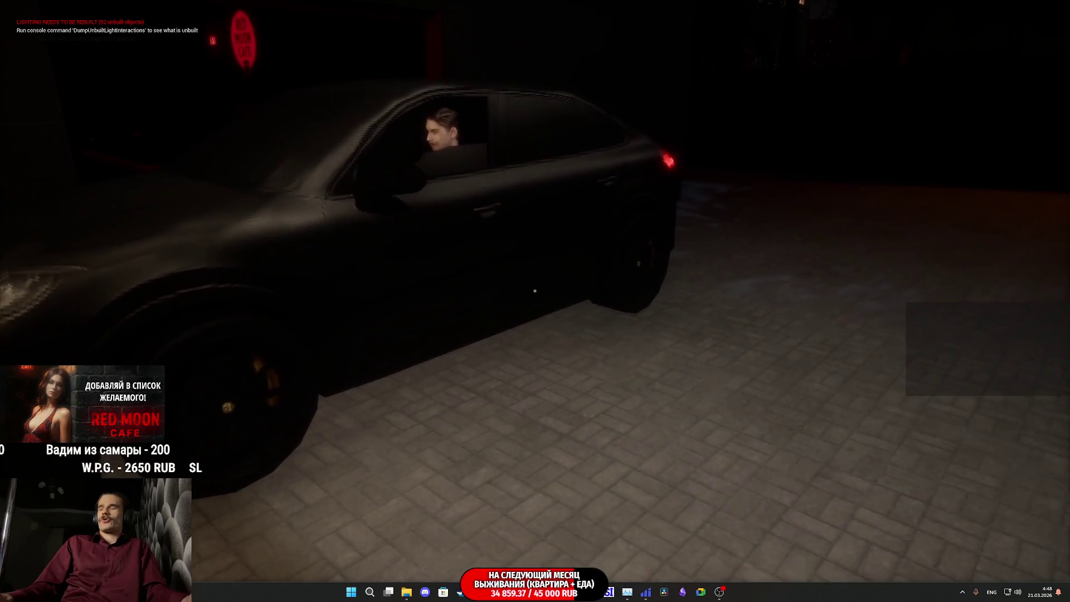
# Walk past the car's driver window and into the brick-walled alley.
pyautogui.press('w')
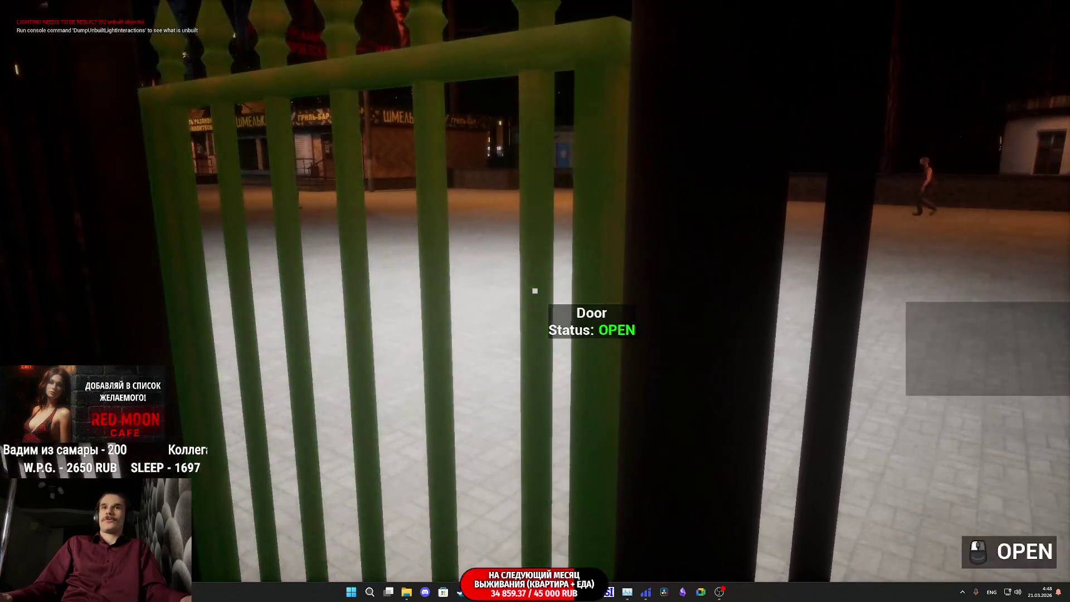
pyautogui.press('w')
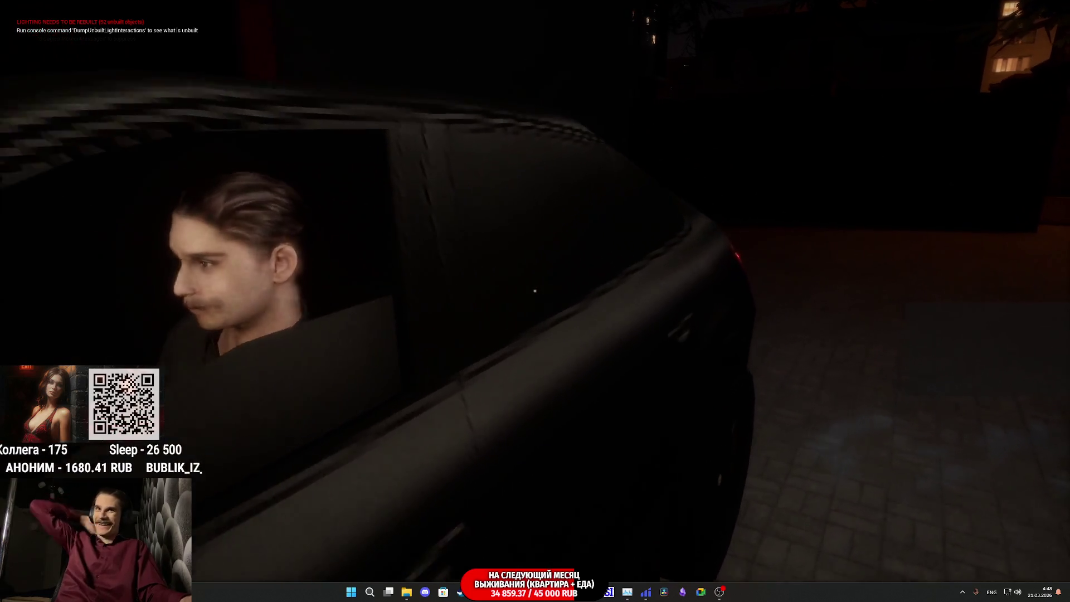
pyautogui.press('w')
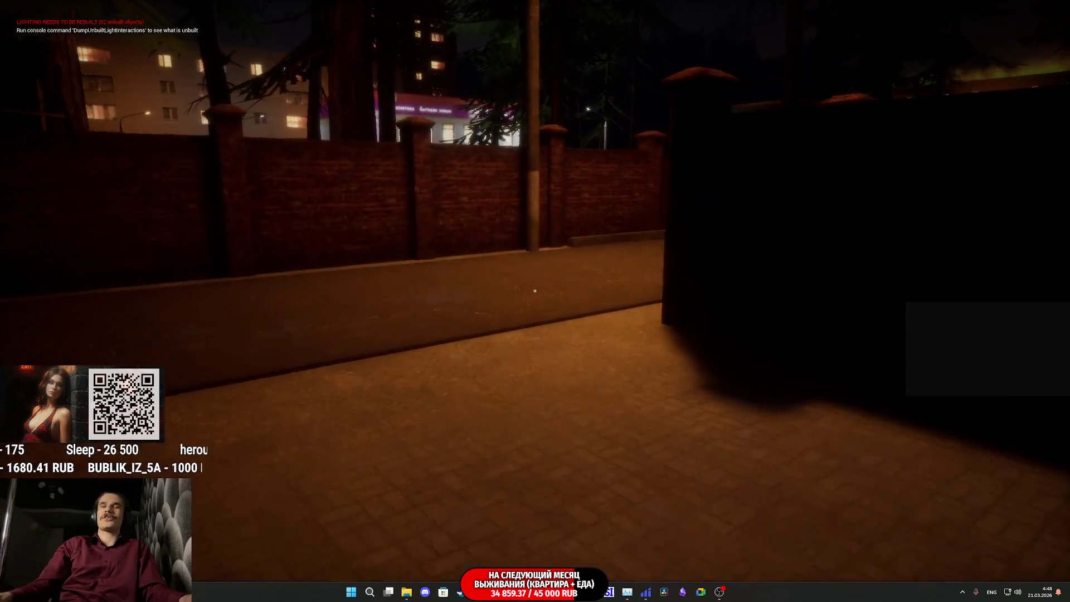
pyautogui.press('w')
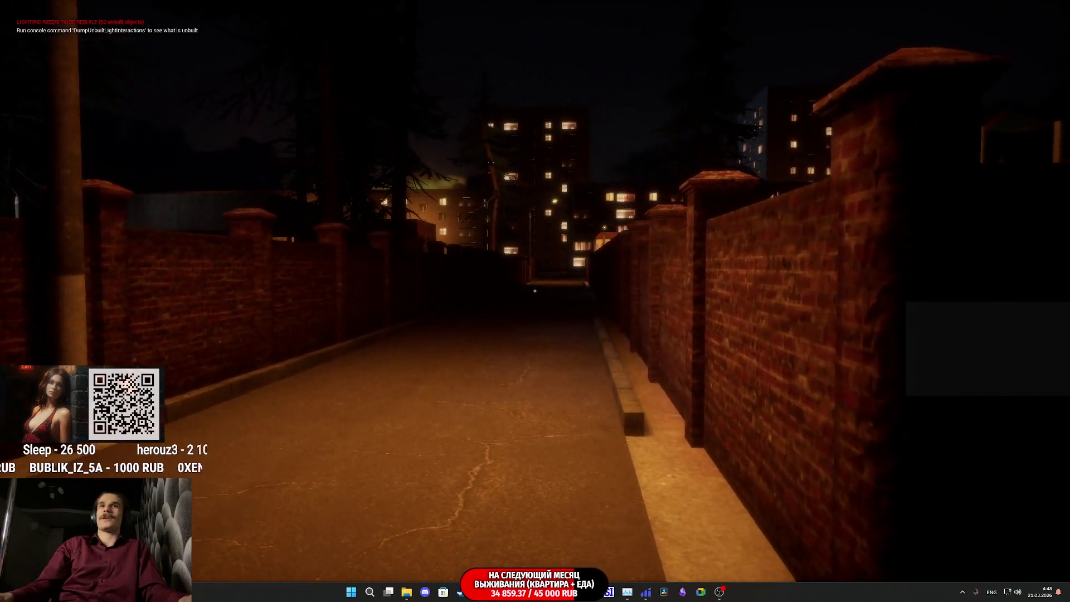
pyautogui.press('w')
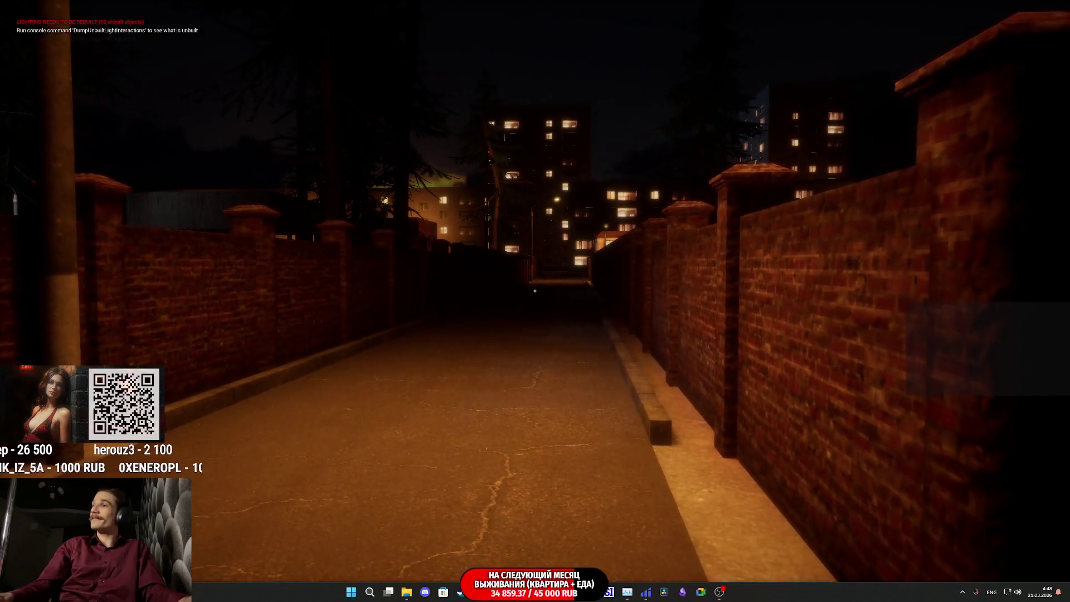
# Continue down the alley past the dark car to the red door.
pyautogui.press('w')
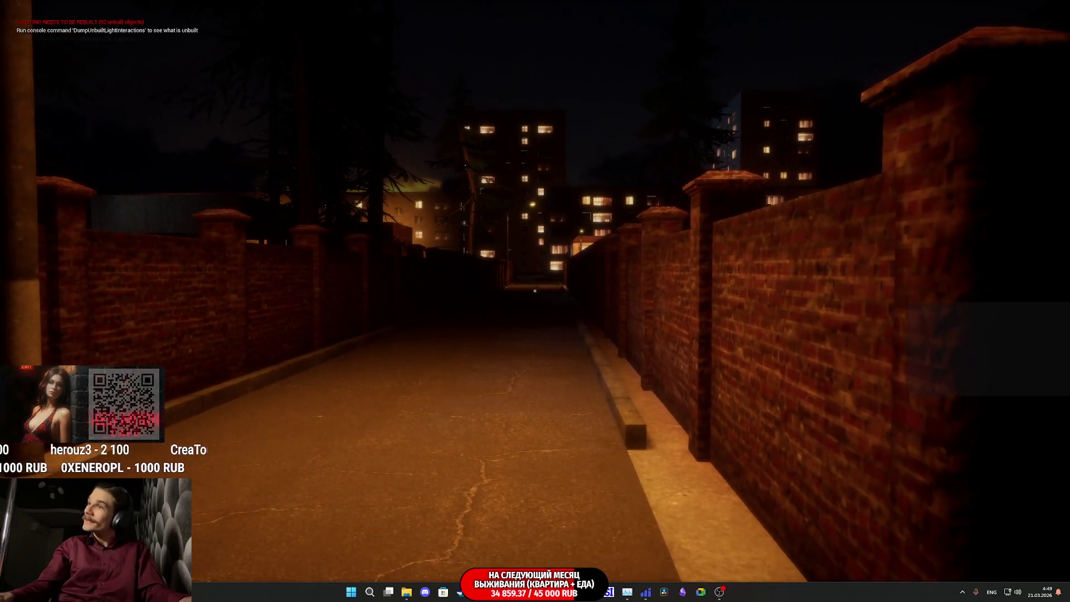
pyautogui.press('w')
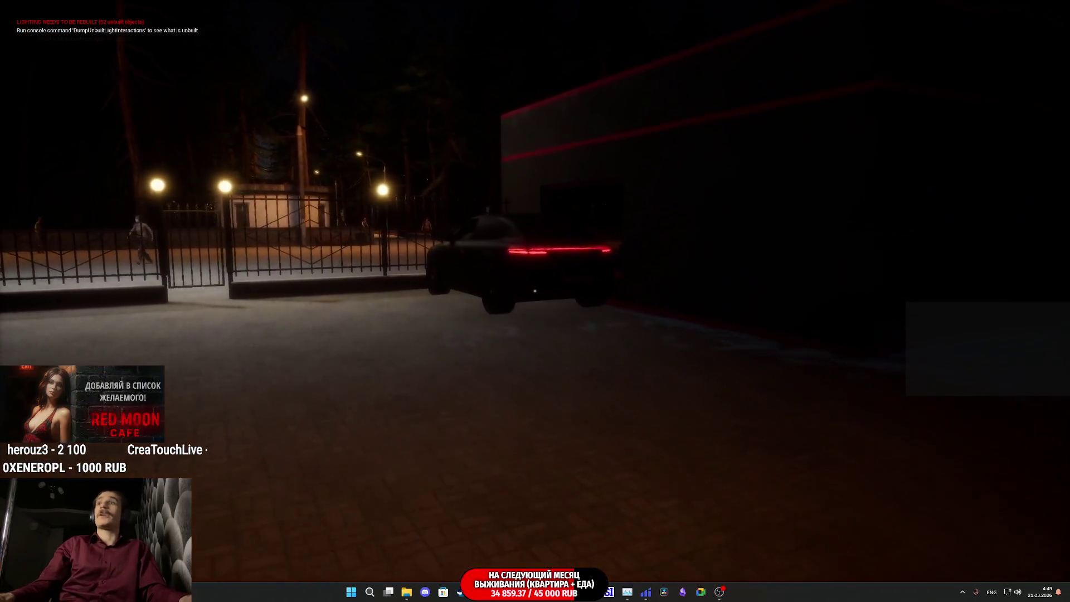
pyautogui.press('w')
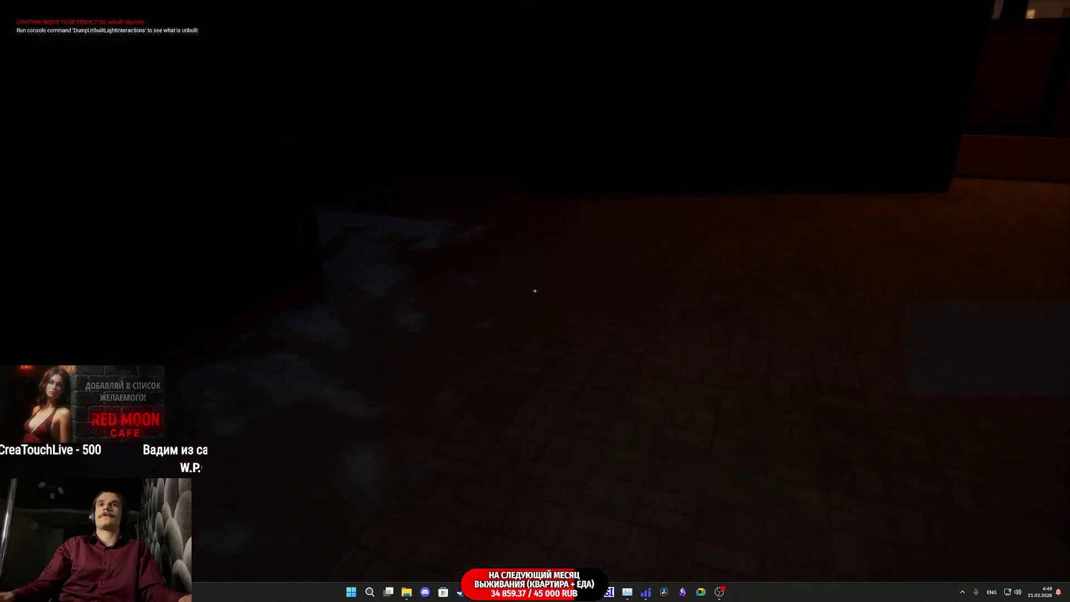
pyautogui.press('w')
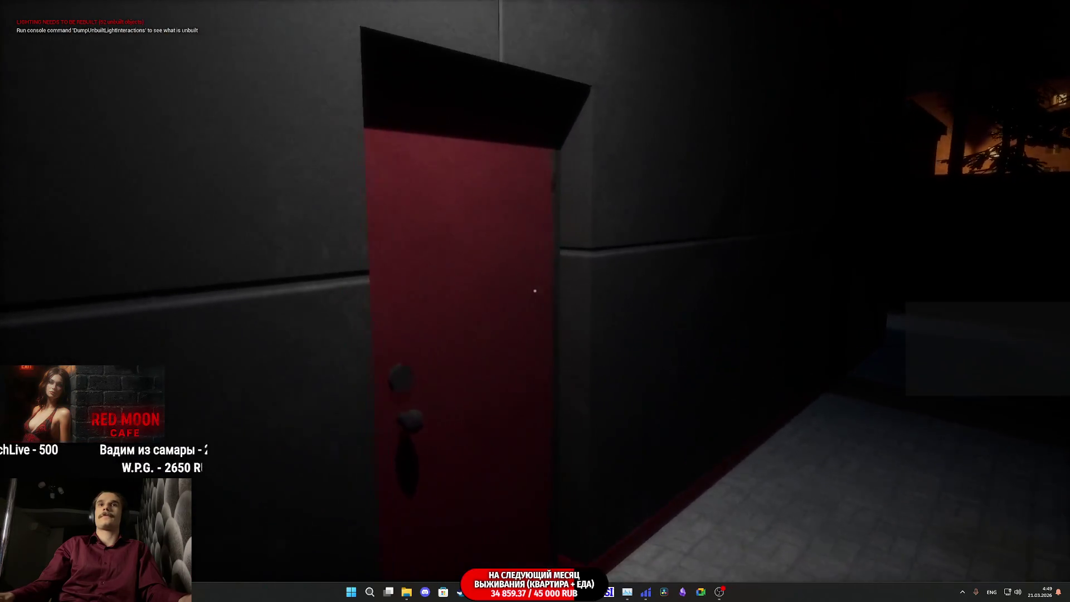
# Take the chips bag from the inventory and walk through the doorway into the tiled room.
pyautogui.press('Tab')
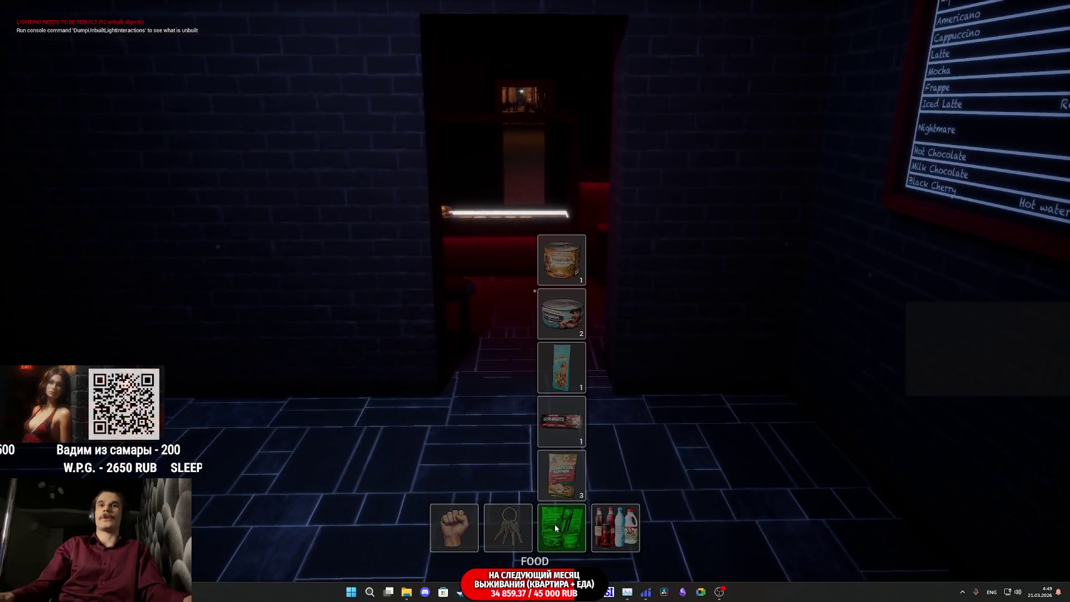
pyautogui.click(566, 444)
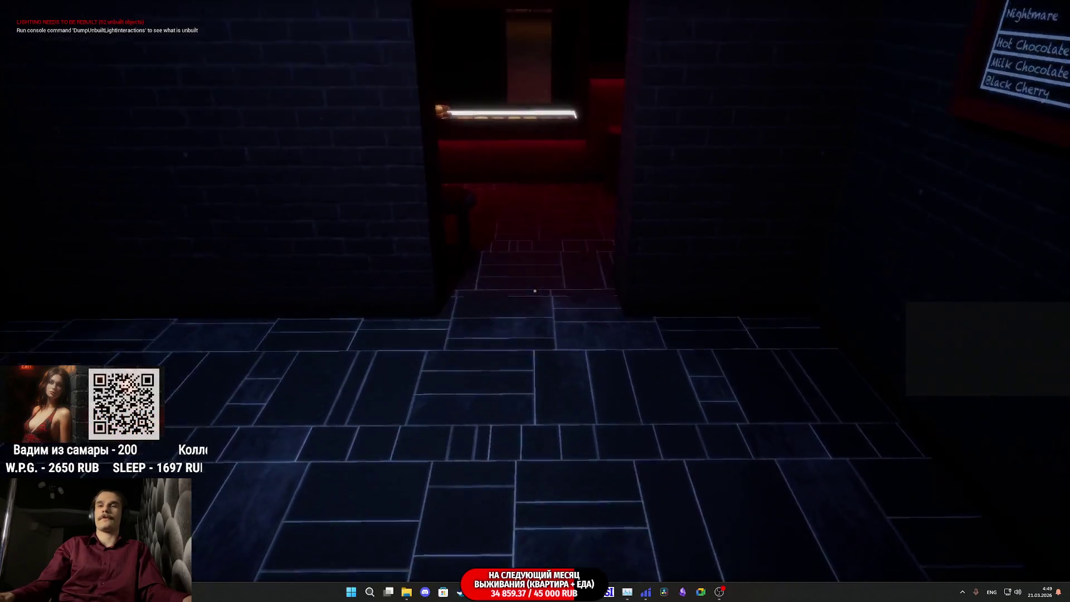
pyautogui.press('Tab')
pyautogui.click(561, 476)
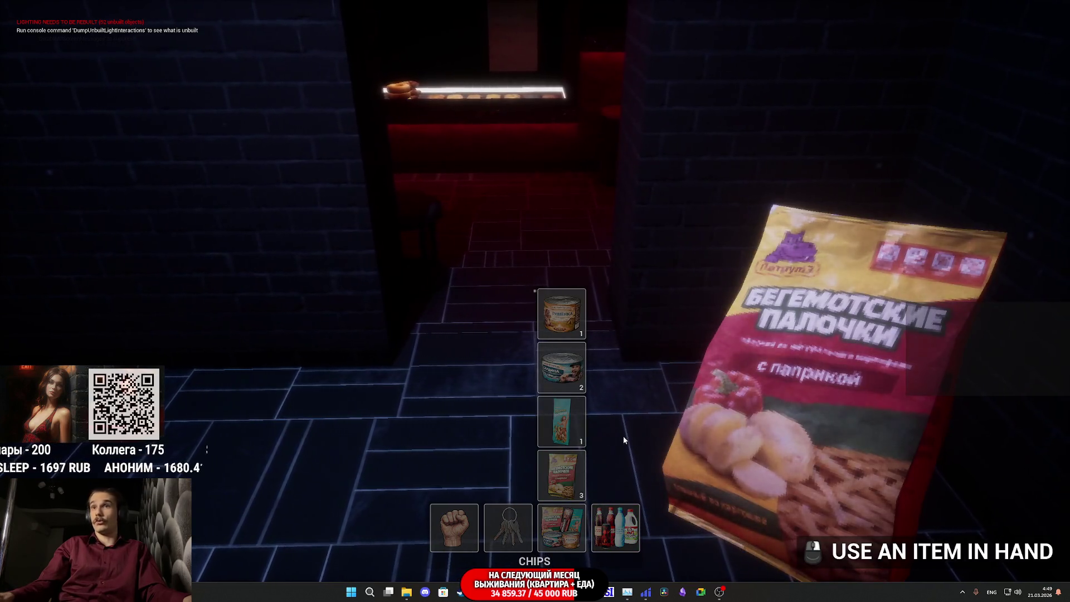
pyautogui.press('Tab')
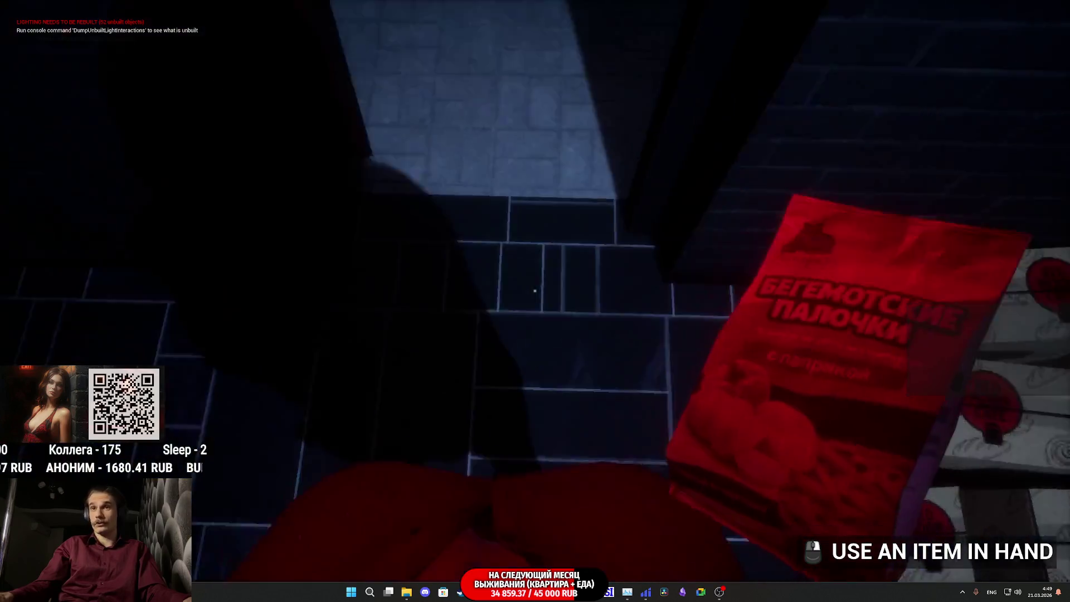
pyautogui.press('w')
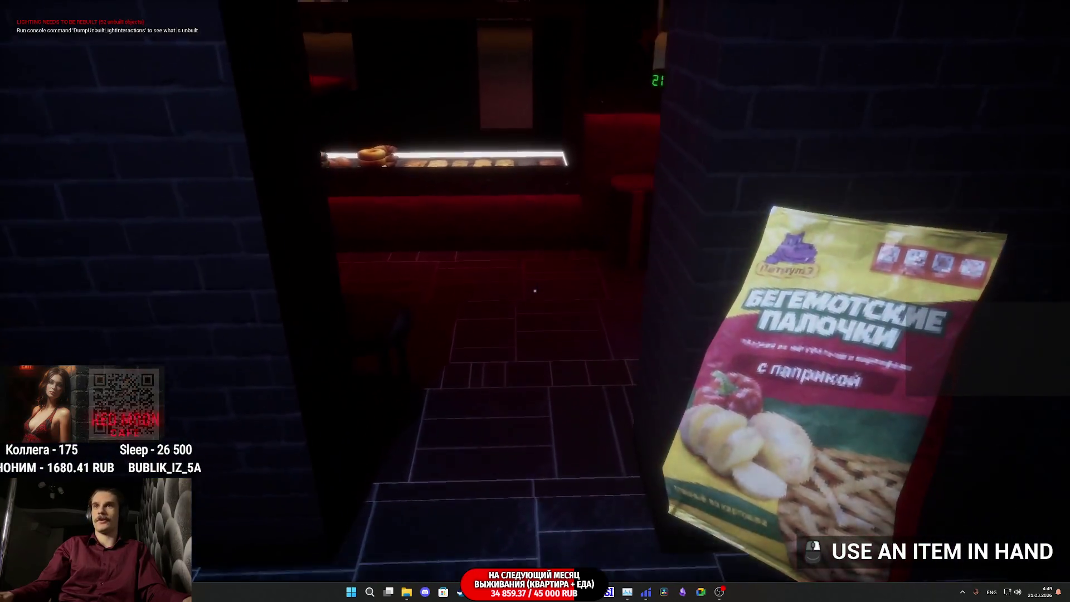
pyautogui.press('w')
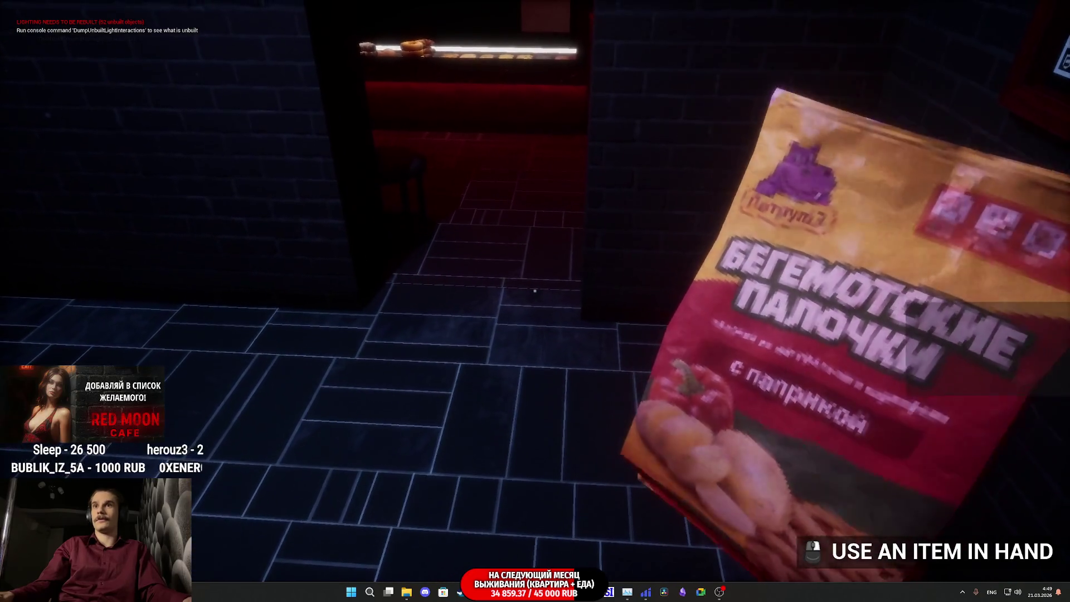
# Cycle through the energy drink, water bottle and cola, drinking from the held bottle.
pyautogui.press('Tab')
pyautogui.click(625, 436)
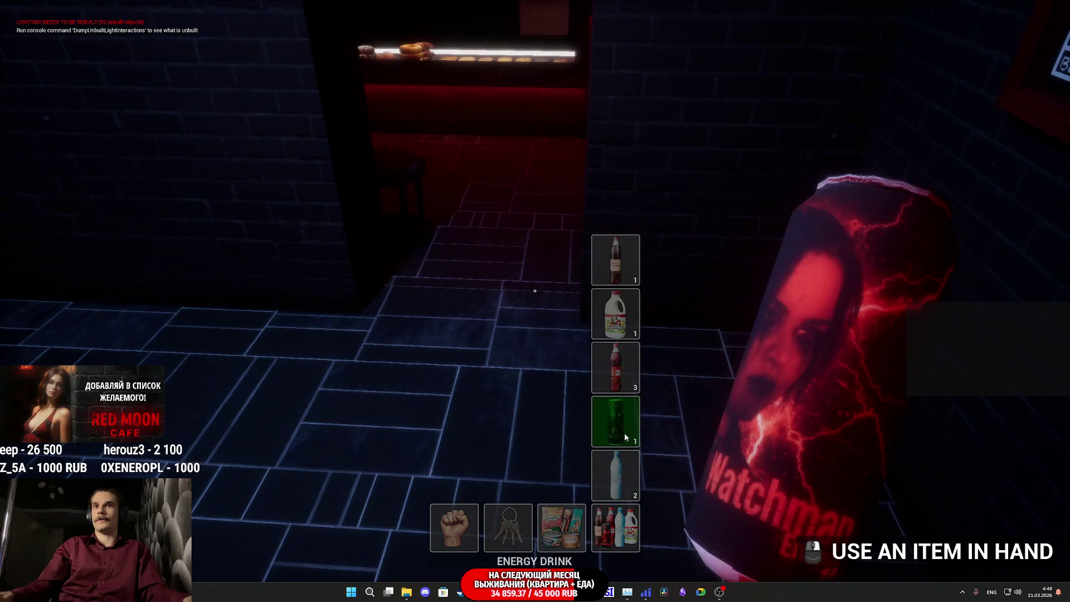
pyautogui.click(535, 290)
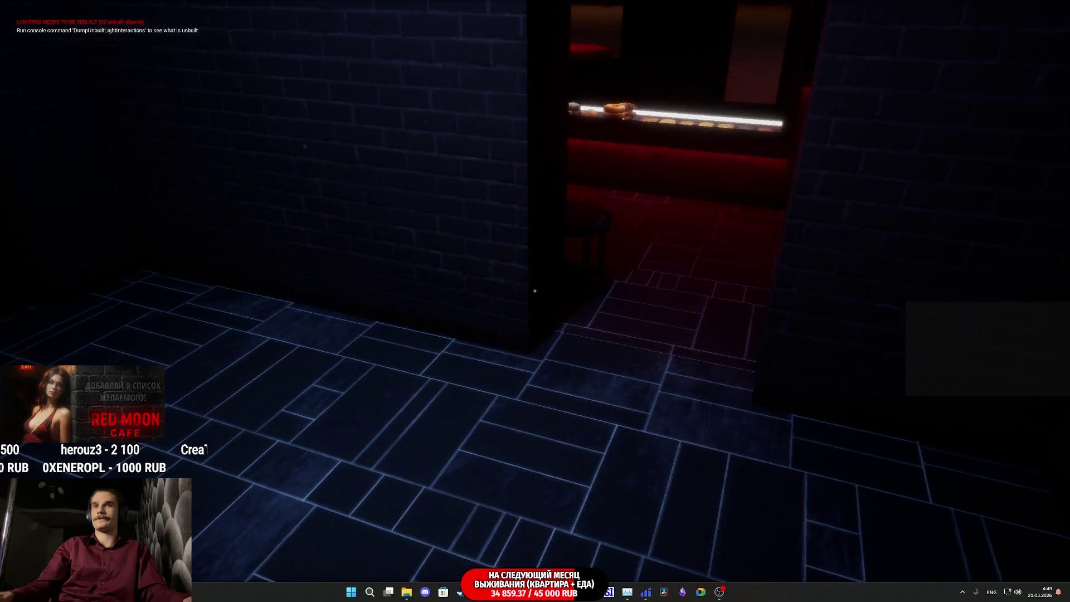
pyautogui.click(616, 475)
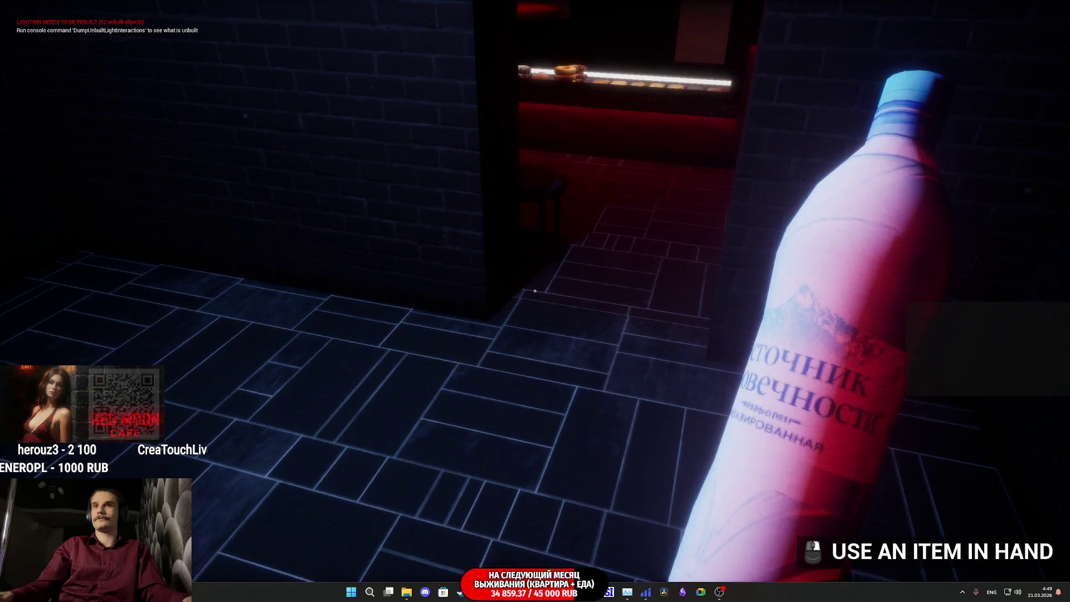
pyautogui.click(536, 290)
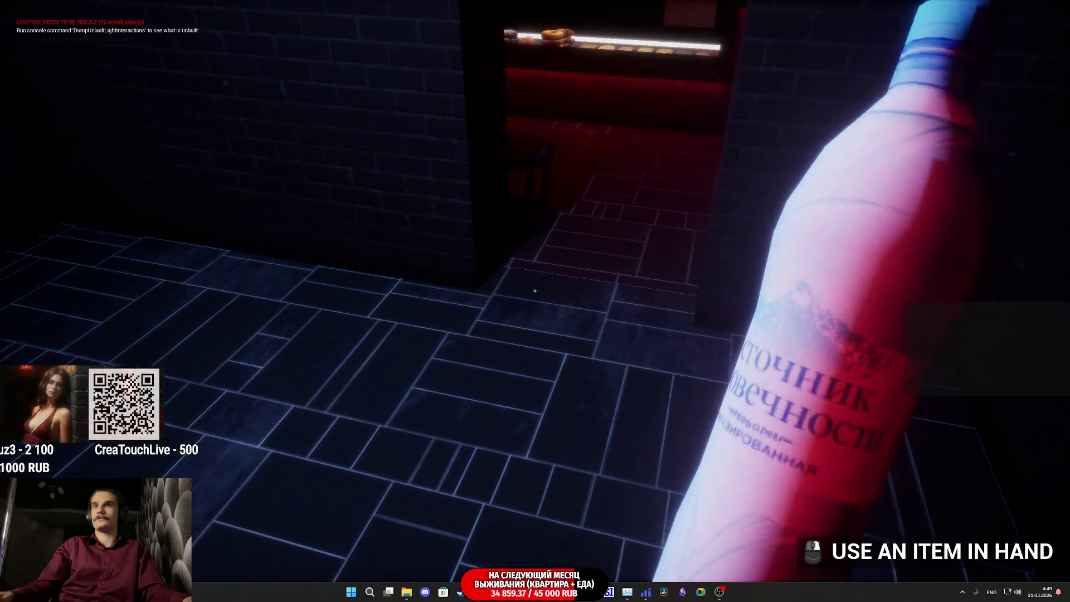
pyautogui.press('Tab')
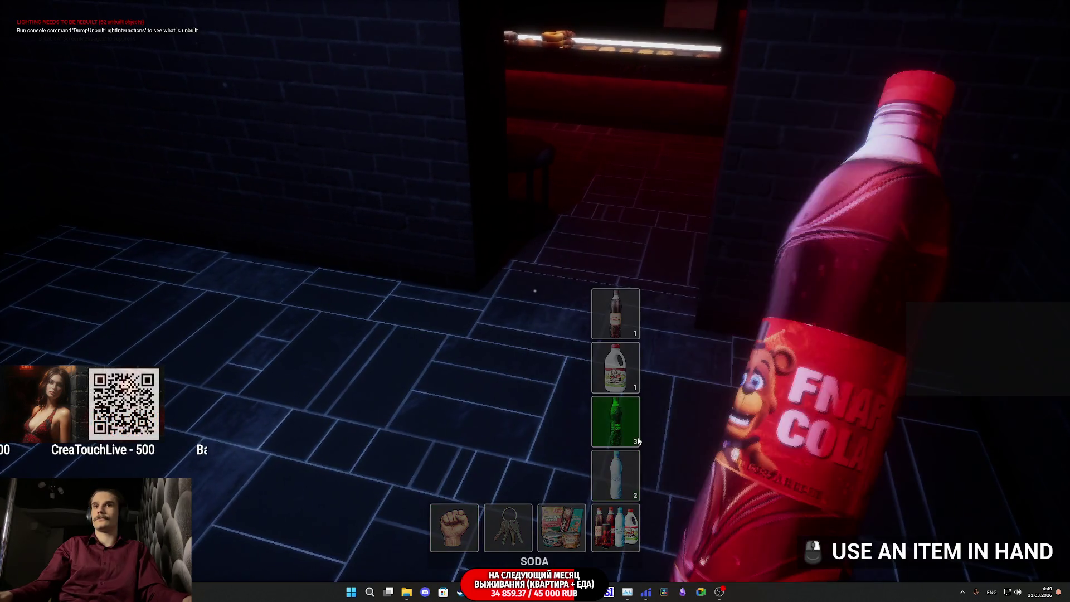
pyautogui.click(638, 441)
pyautogui.press('Tab')
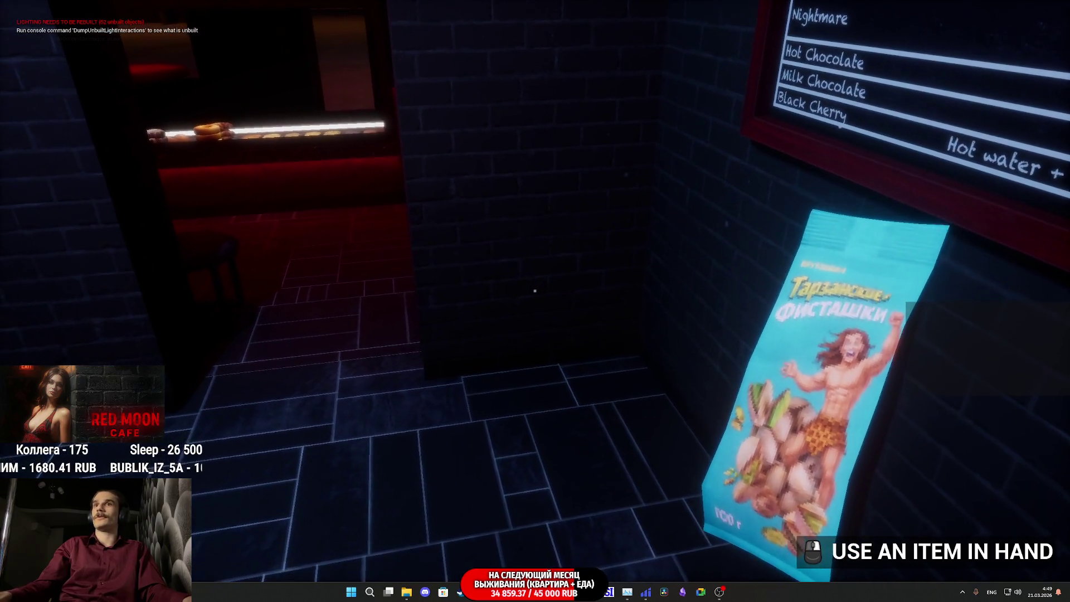
# Swap the blue-tagged key ring for the keys to the apartment in hand.
pyautogui.press('Tab')
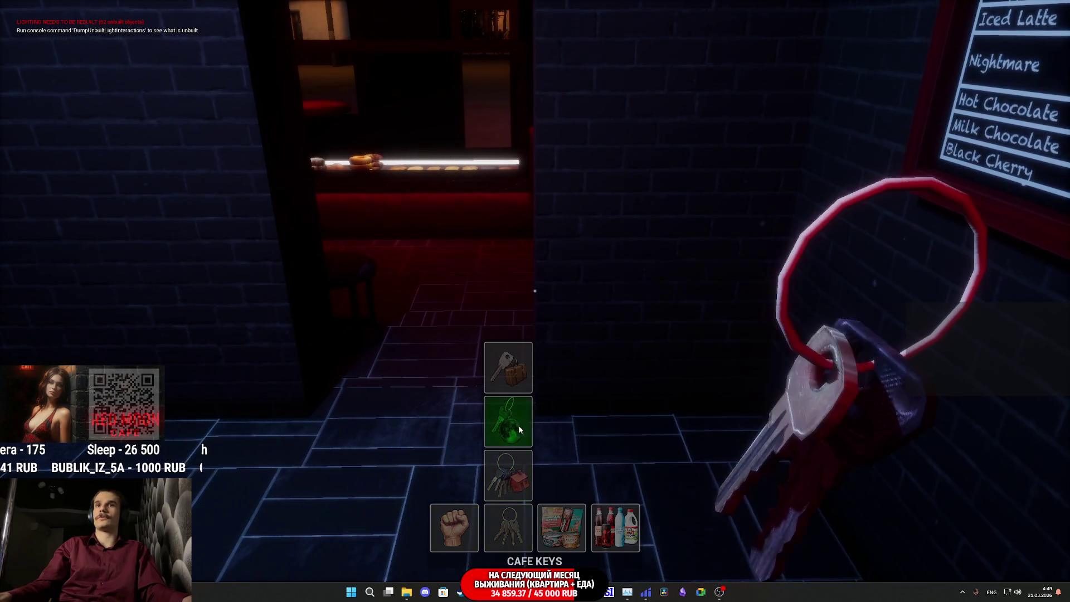
pyautogui.click(520, 459)
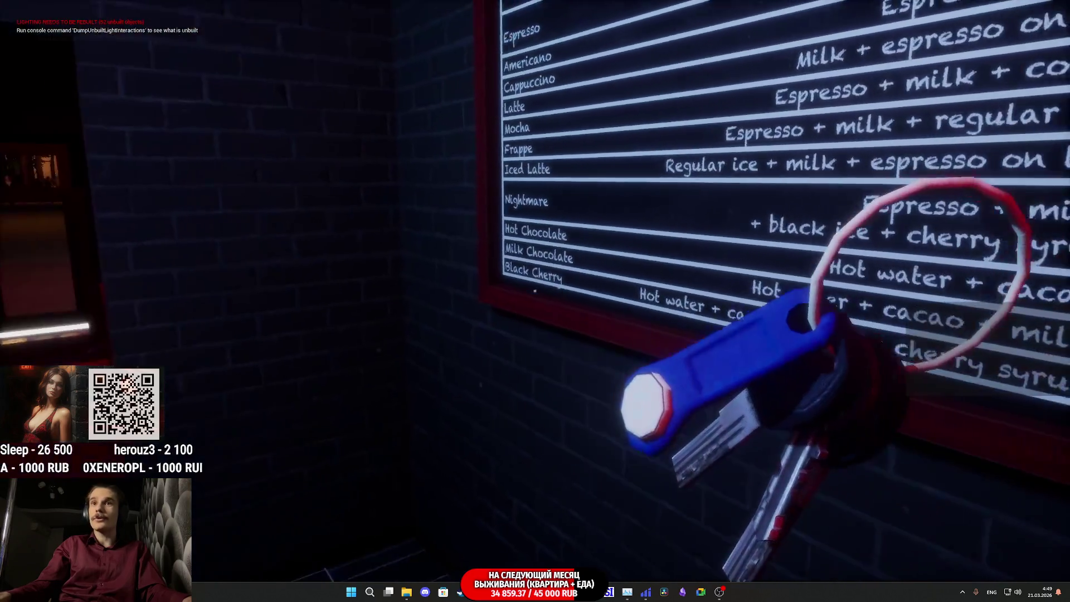
pyautogui.press('Tab')
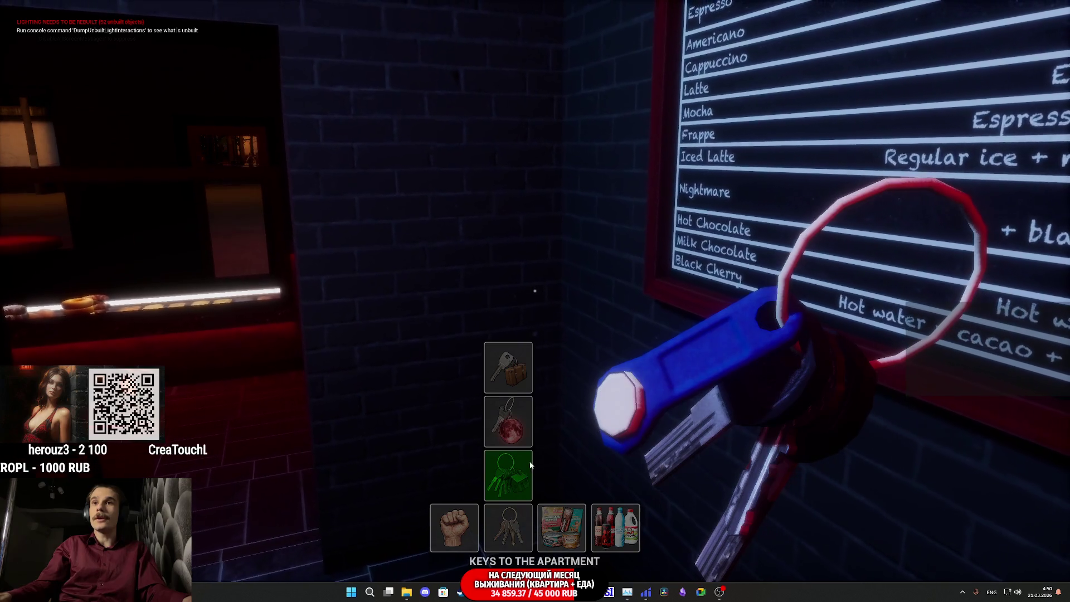
pyautogui.click(506, 431)
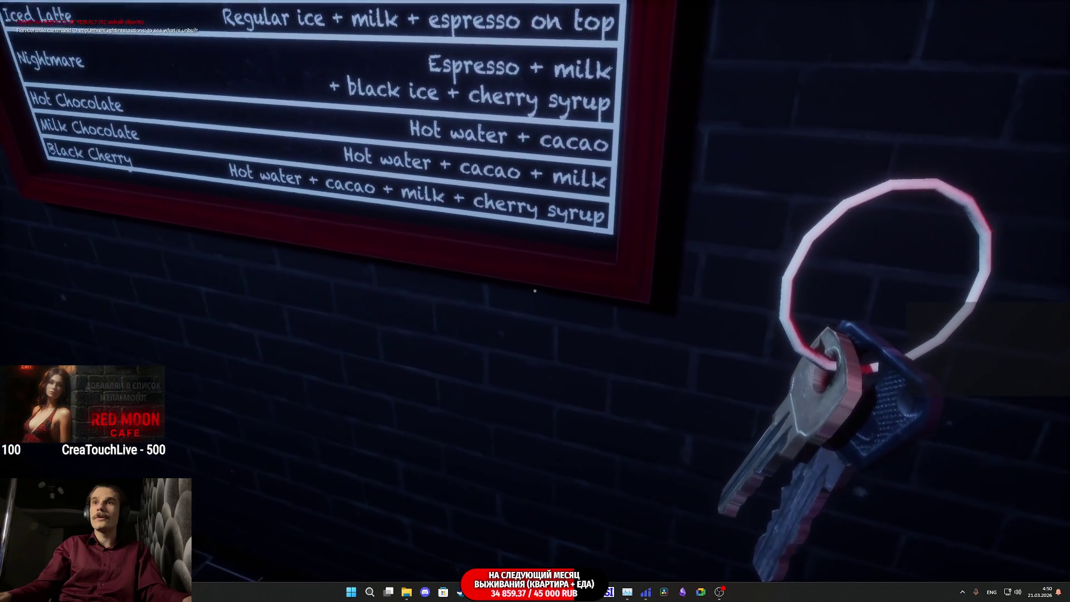
pyautogui.press('Tab')
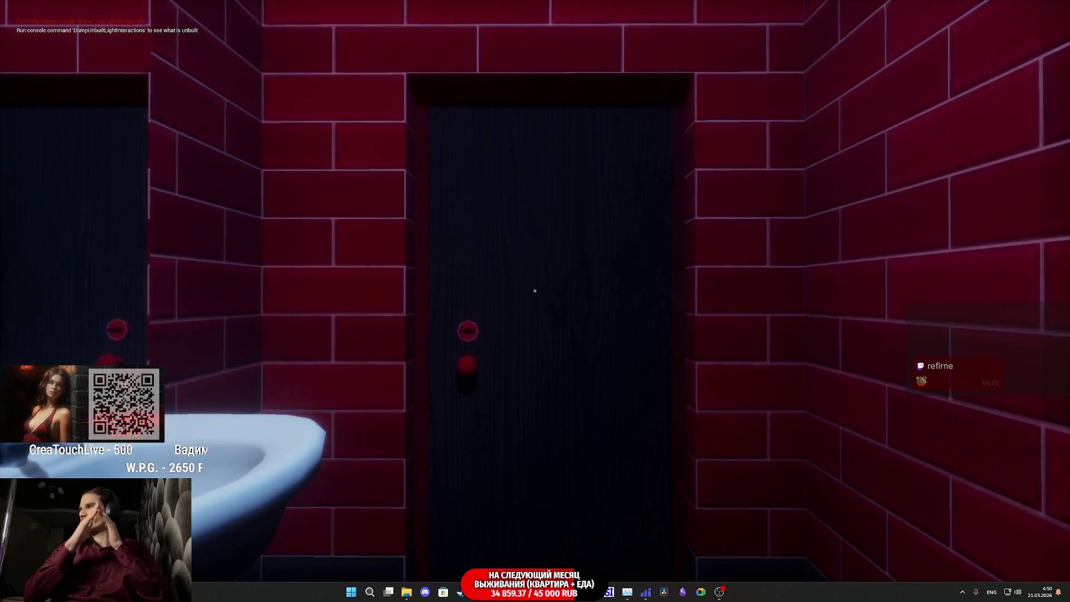
# Open the bathroom door, check the free toilet, and walk back into the cafe room.
pyautogui.press('w')
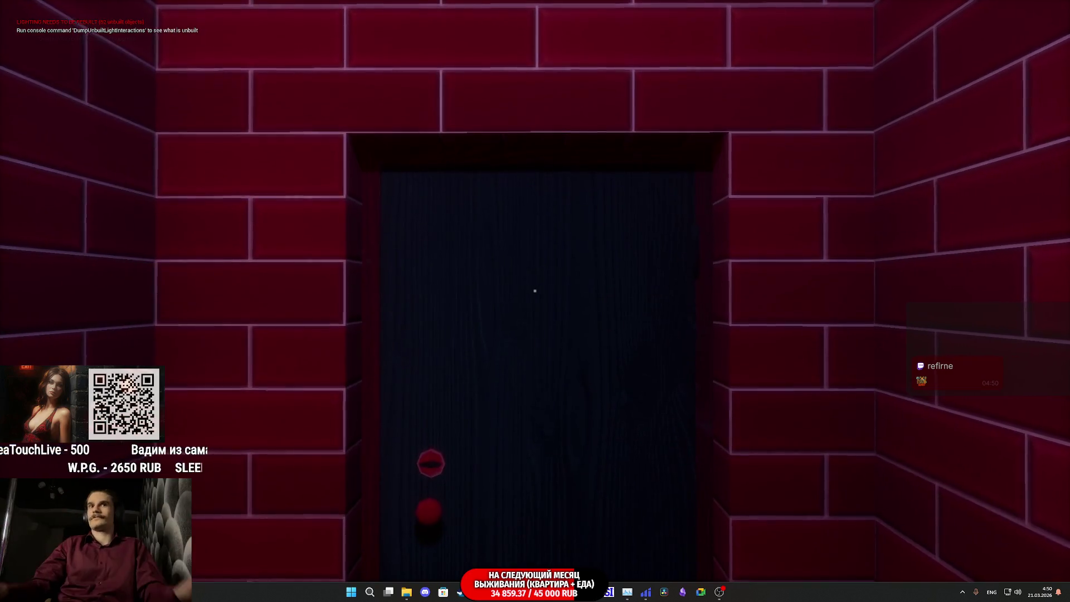
pyautogui.click(535, 291)
pyautogui.press('w')
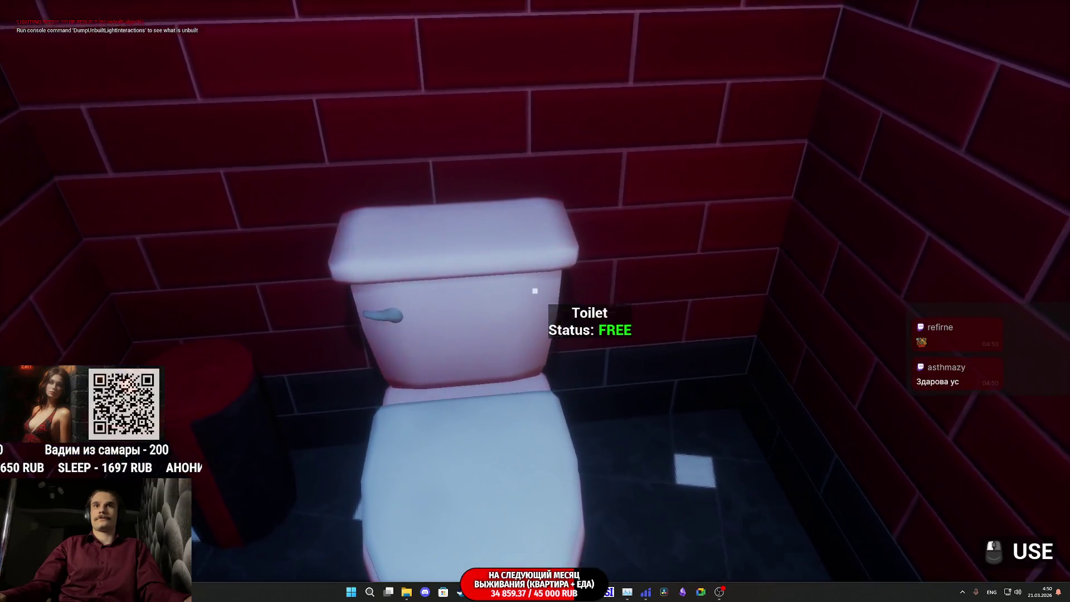
pyautogui.press('w')
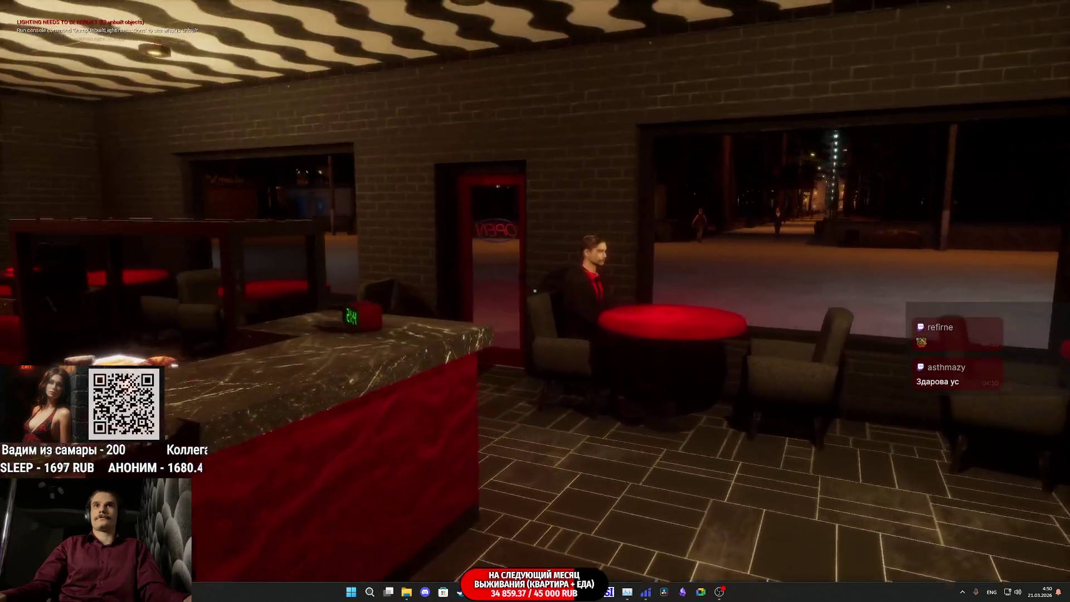
# Walk past the jukebox to the donut display and place the bread box on the counter.
pyautogui.press('w')
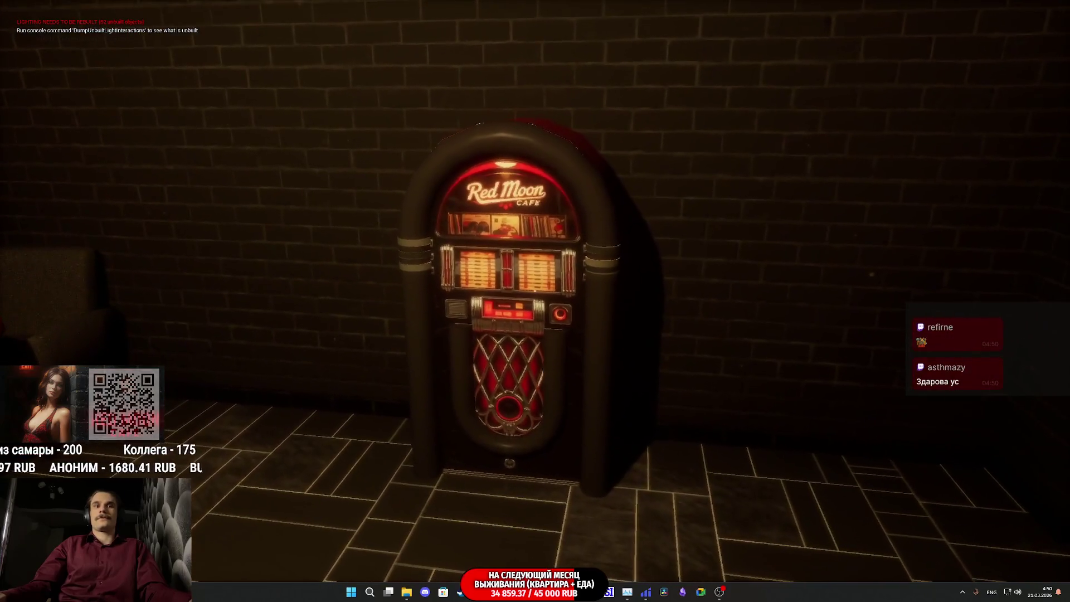
pyautogui.press('Tab')
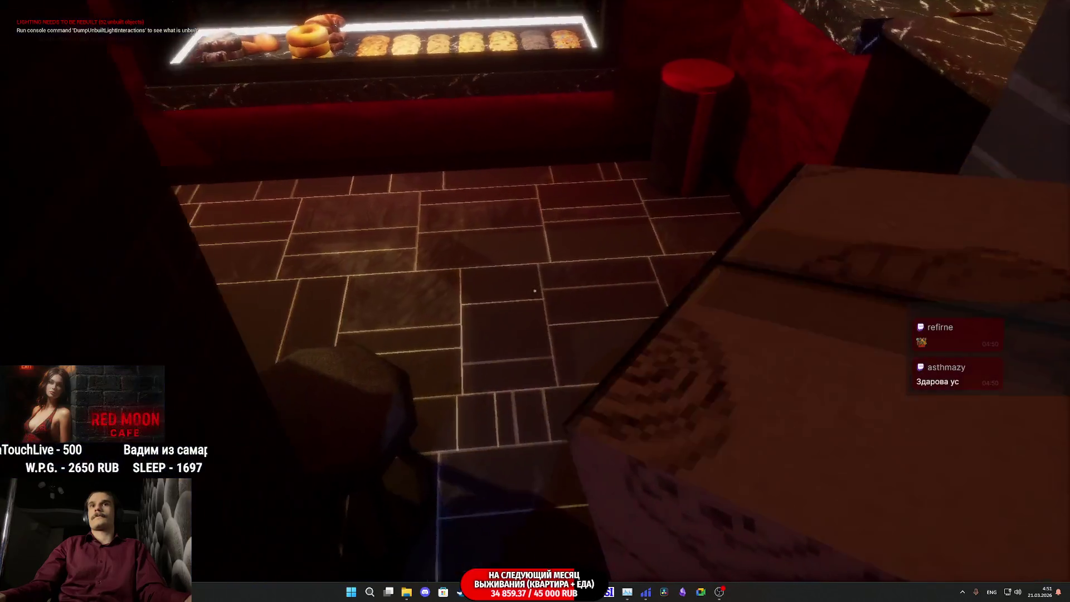
pyautogui.press('w')
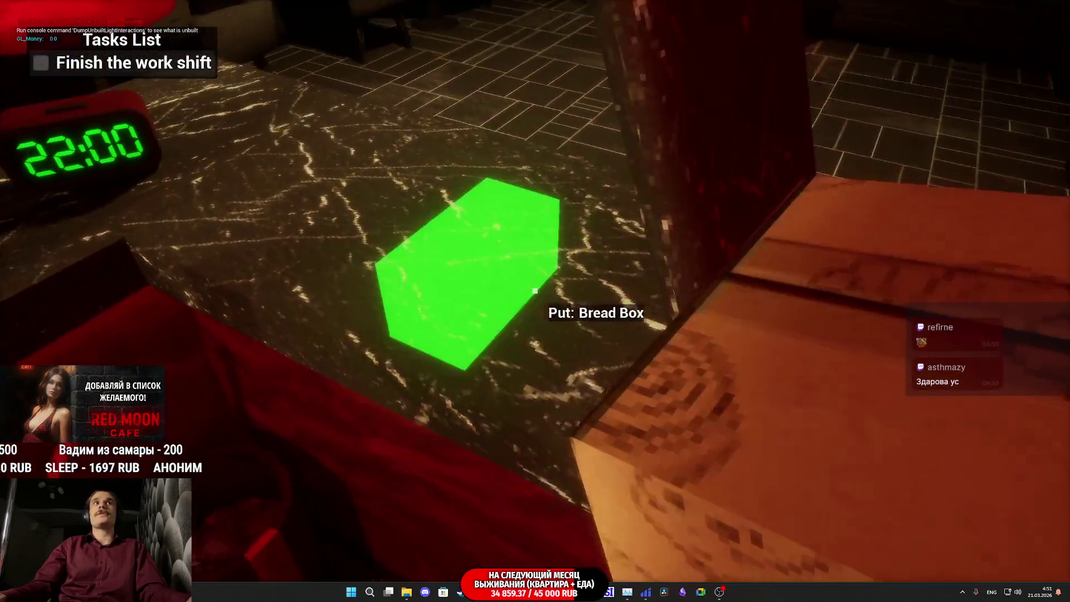
pyautogui.click(535, 290)
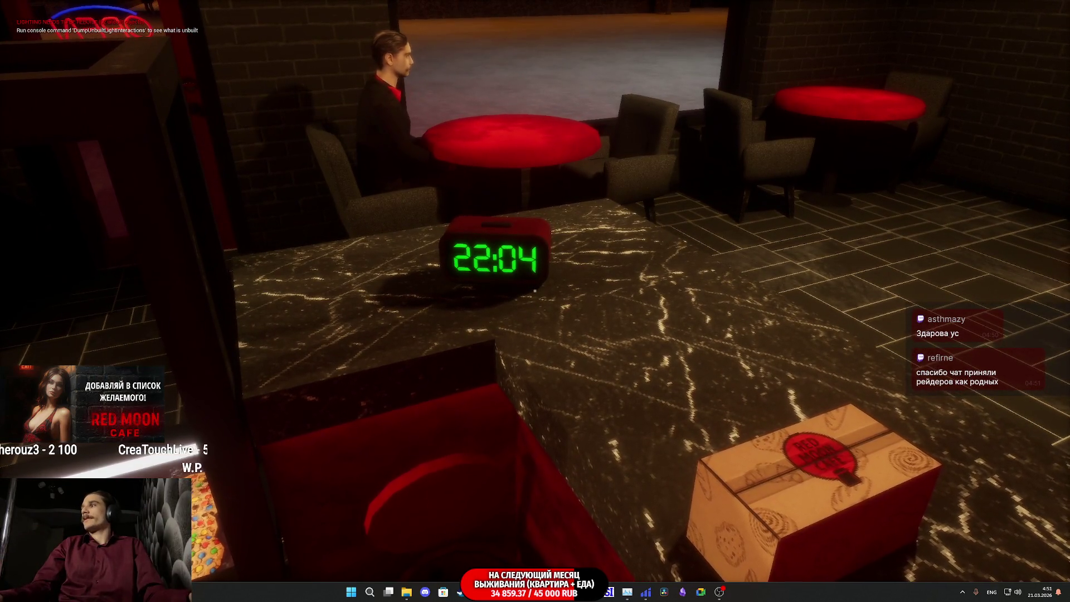
pyautogui.press('super')
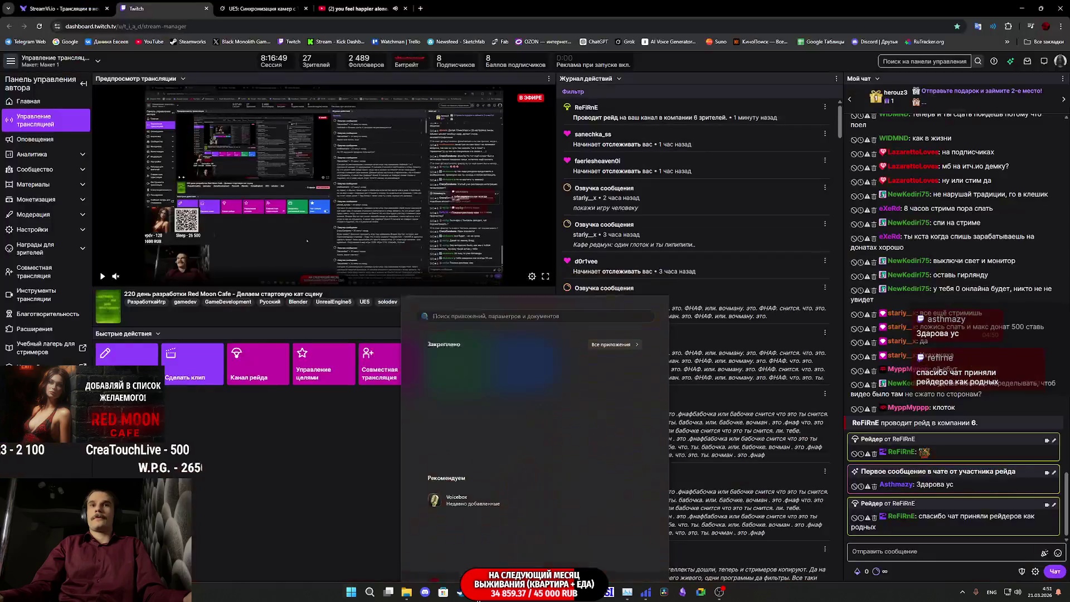
pyautogui.click(810, 446)
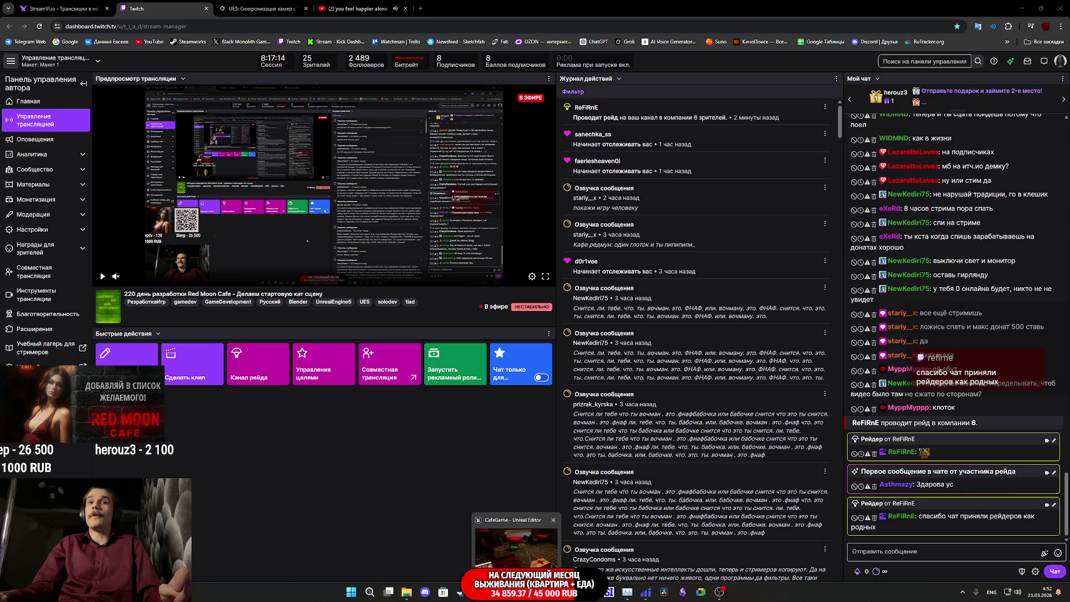
pyautogui.click(514, 544)
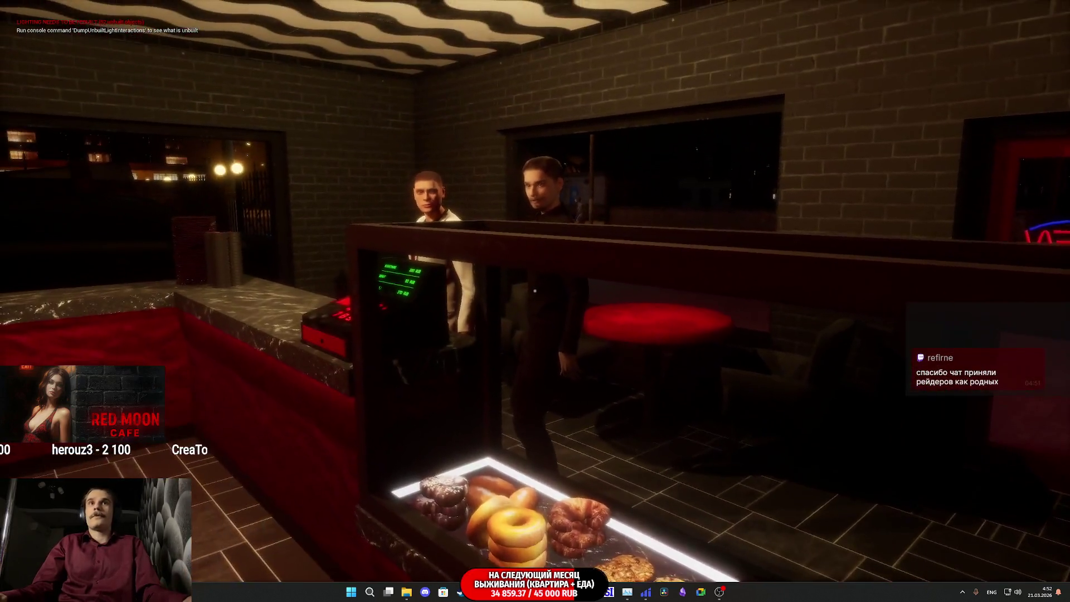
# Serve a lidded cup and a donut, take the customer's banknote, then stop the playtest.
pyautogui.click(535, 291)
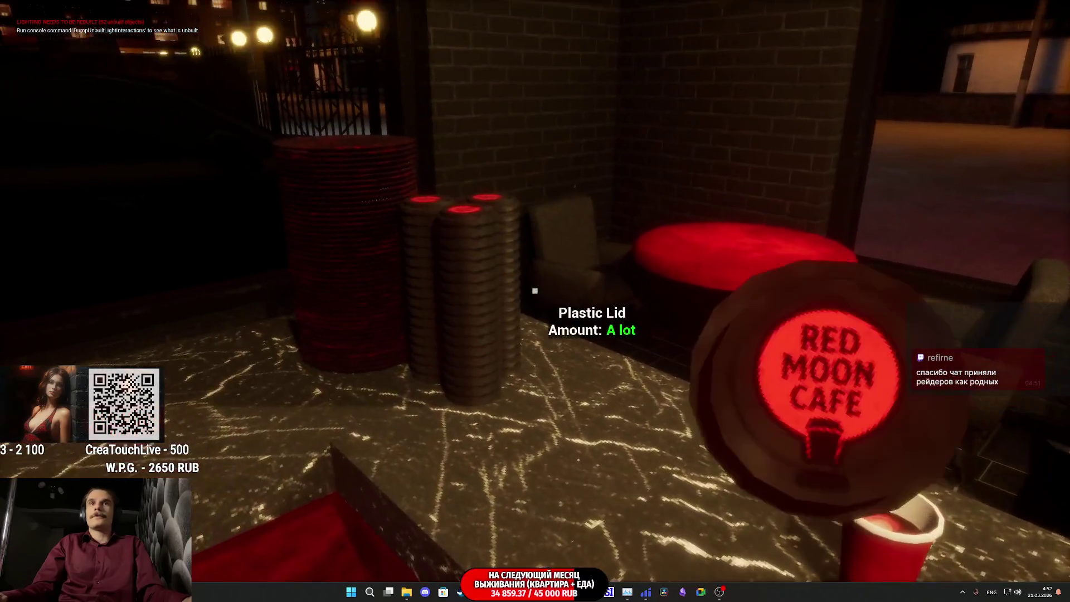
pyautogui.click(536, 292)
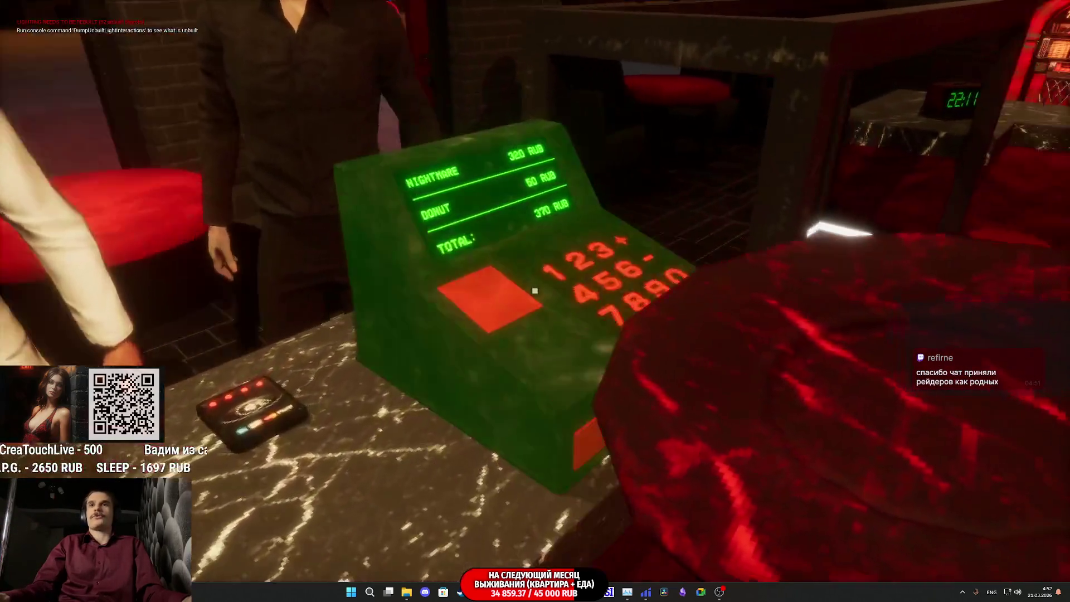
pyautogui.click(535, 292)
pyautogui.click(535, 291)
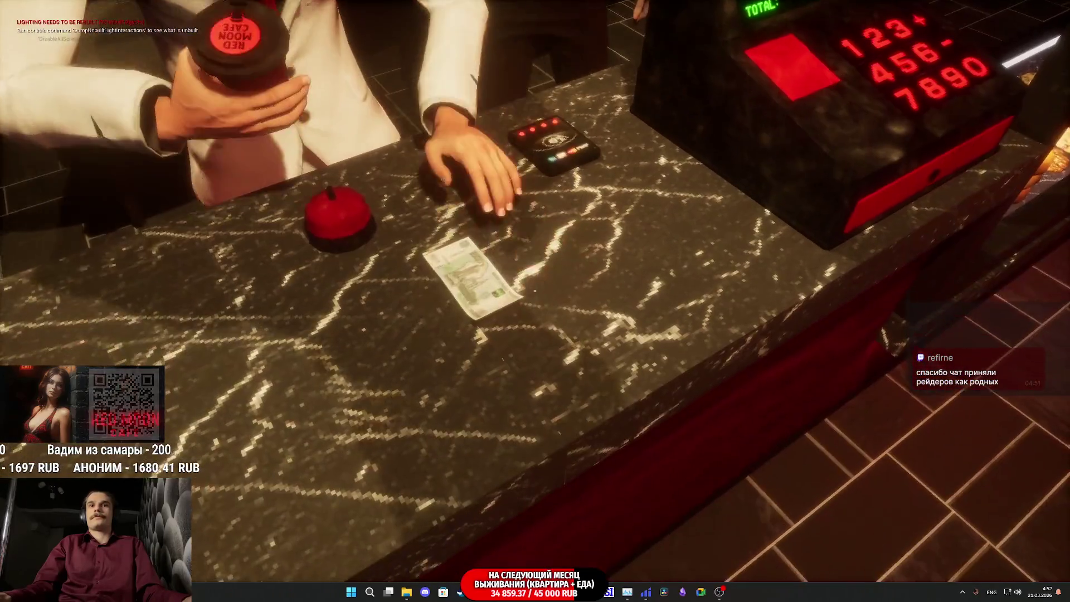
pyautogui.click(536, 291)
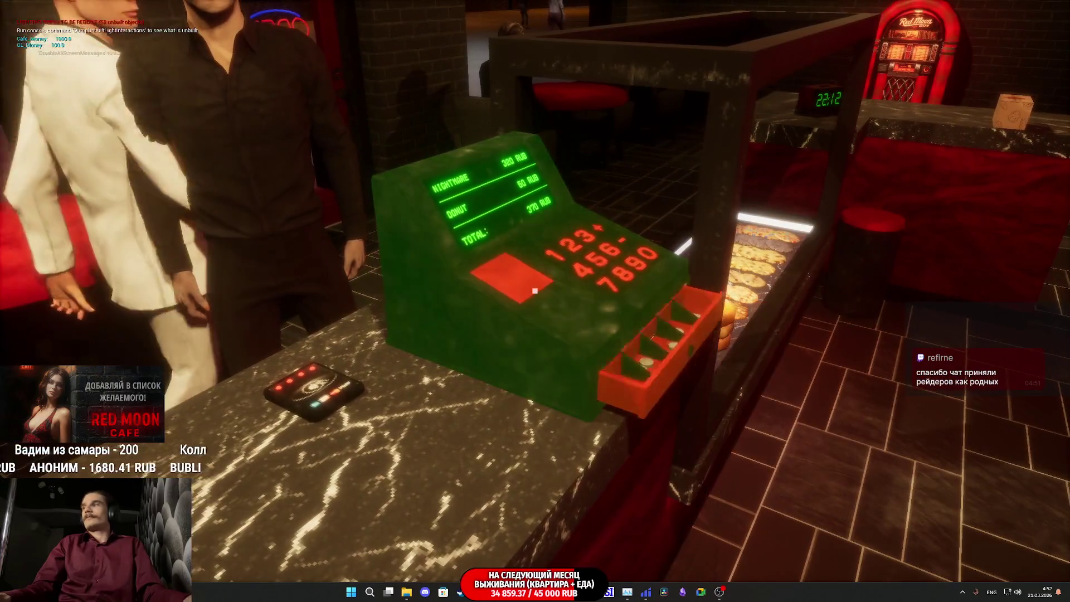
pyautogui.press('F8')
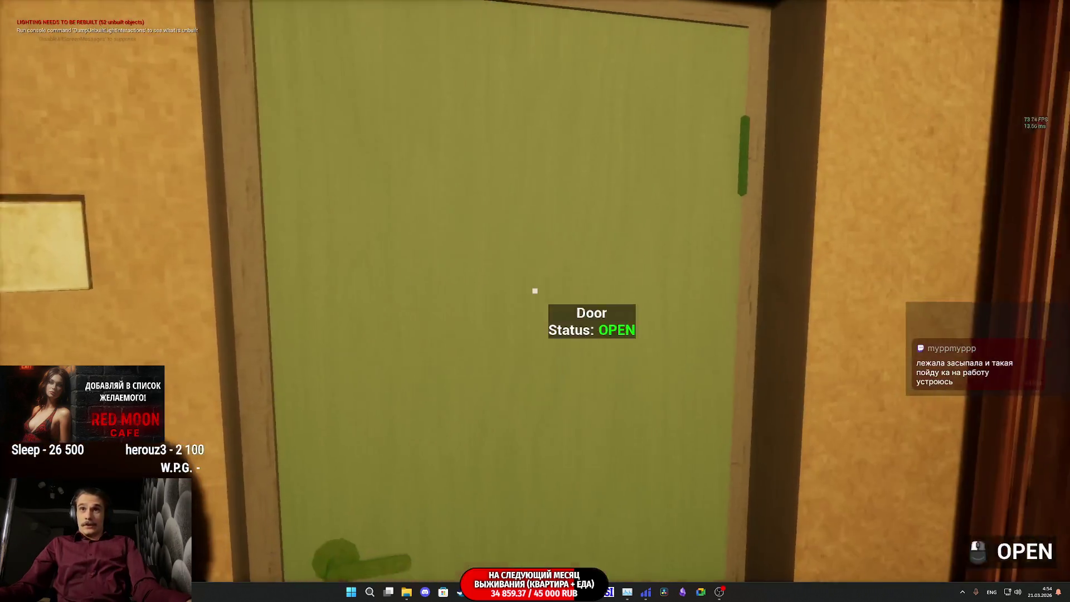
# Open the apartment door, sit on the living-room sofa, then head back to the hallway.
pyautogui.click(535, 291)
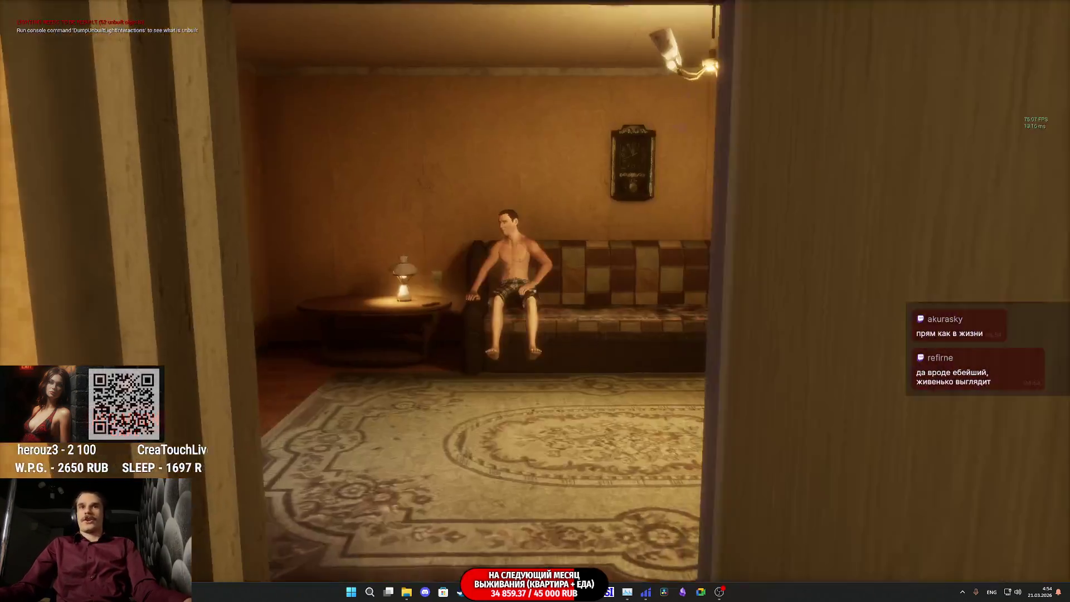
pyautogui.press('w')
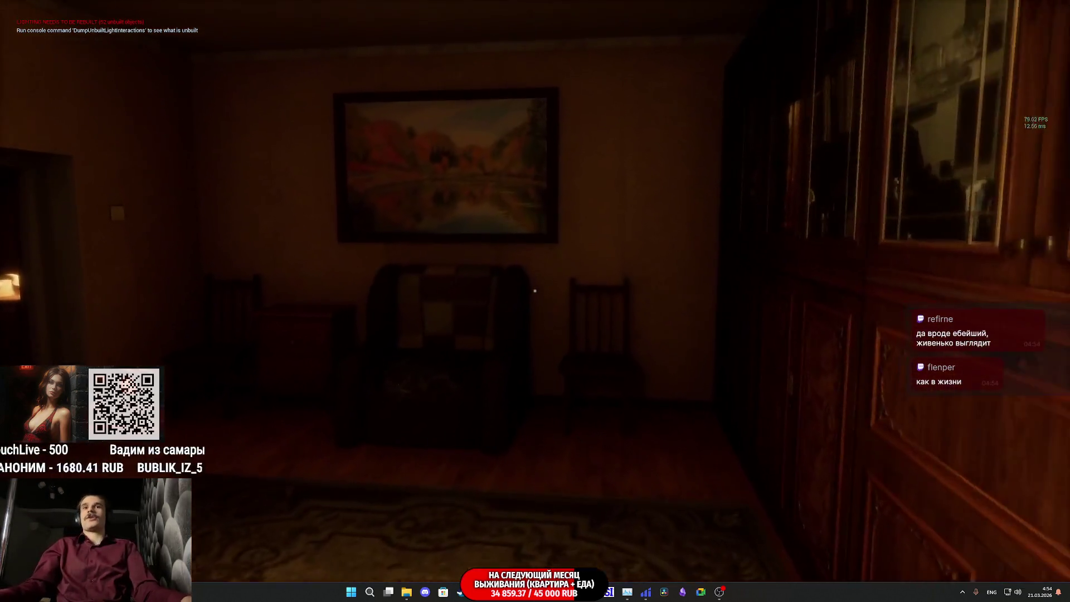
pyautogui.press('e')
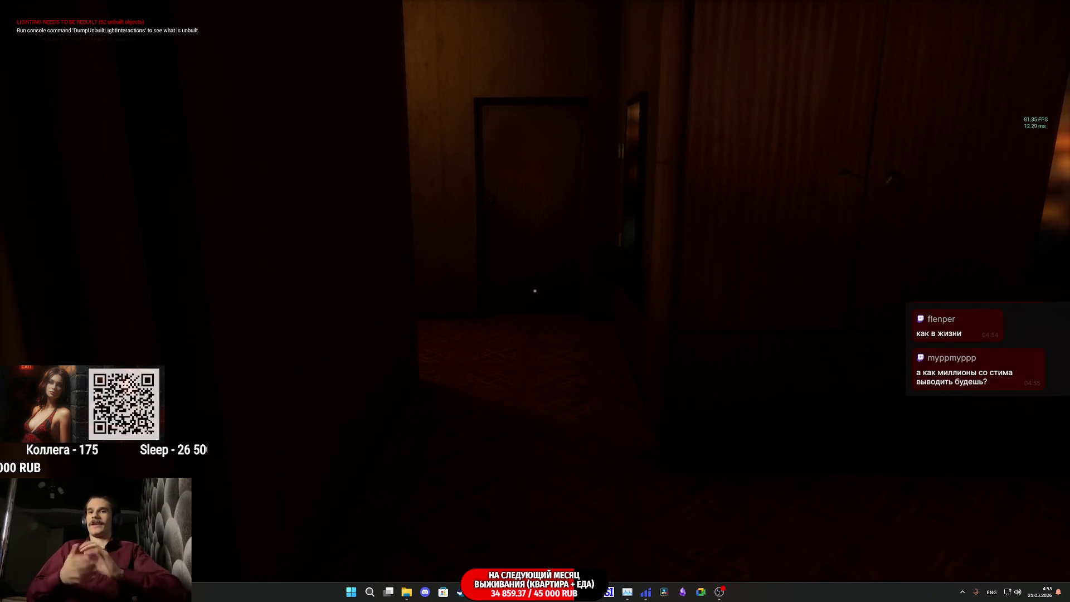
pyautogui.press('w')
# Open the hallway door and walk the character forward through the kitchen.
pyautogui.click(535, 291)
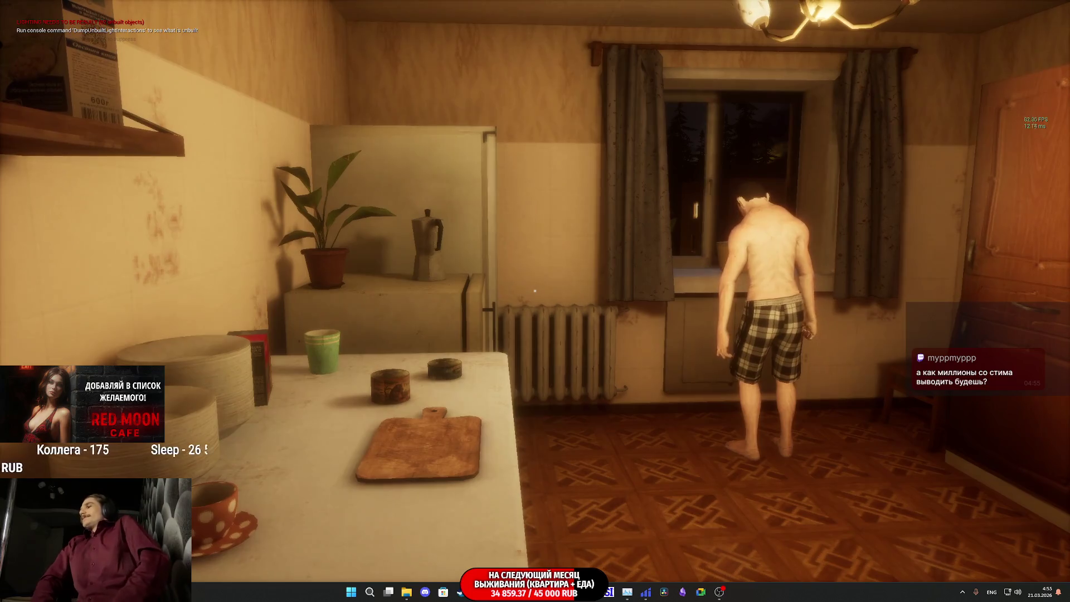
pyautogui.press('w')
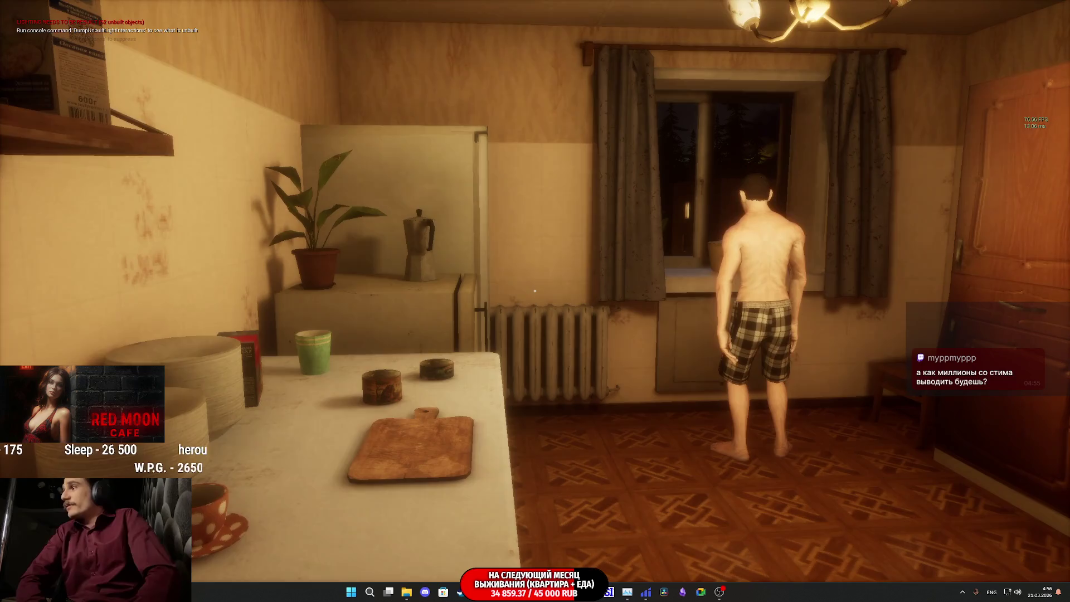
pyautogui.press('w')
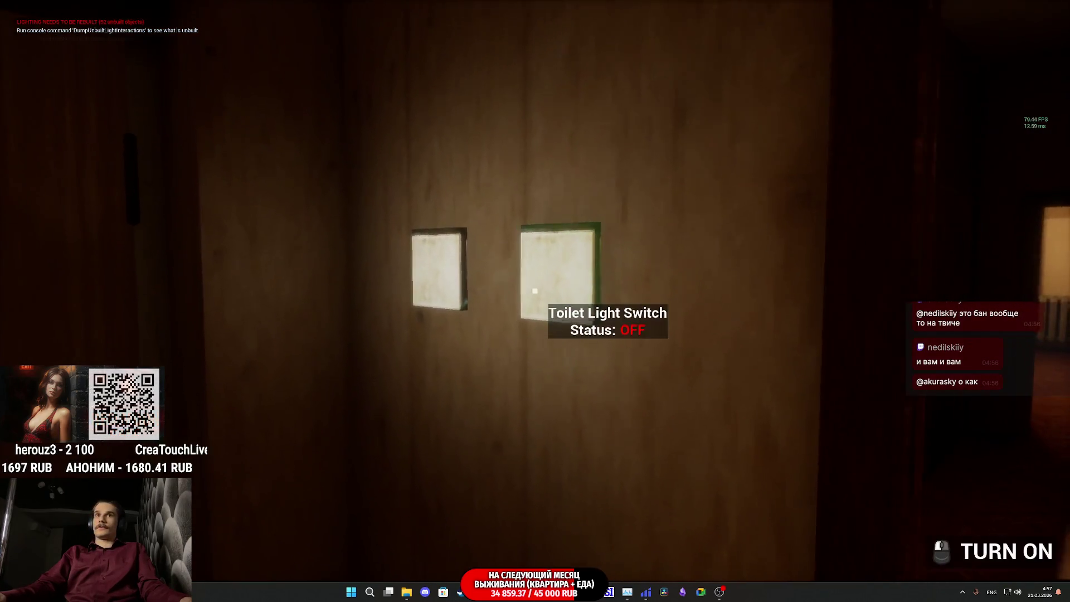
# Switch on the toilet light, open its door and walk inside to face the door.
pyautogui.click(535, 291)
pyautogui.click(535, 291)
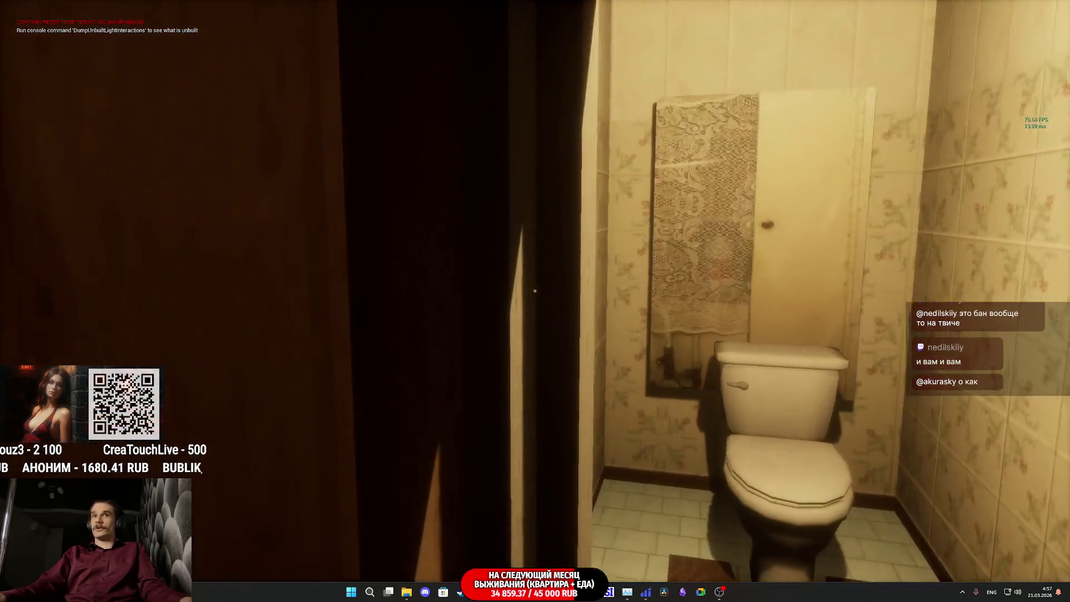
pyautogui.press('w')
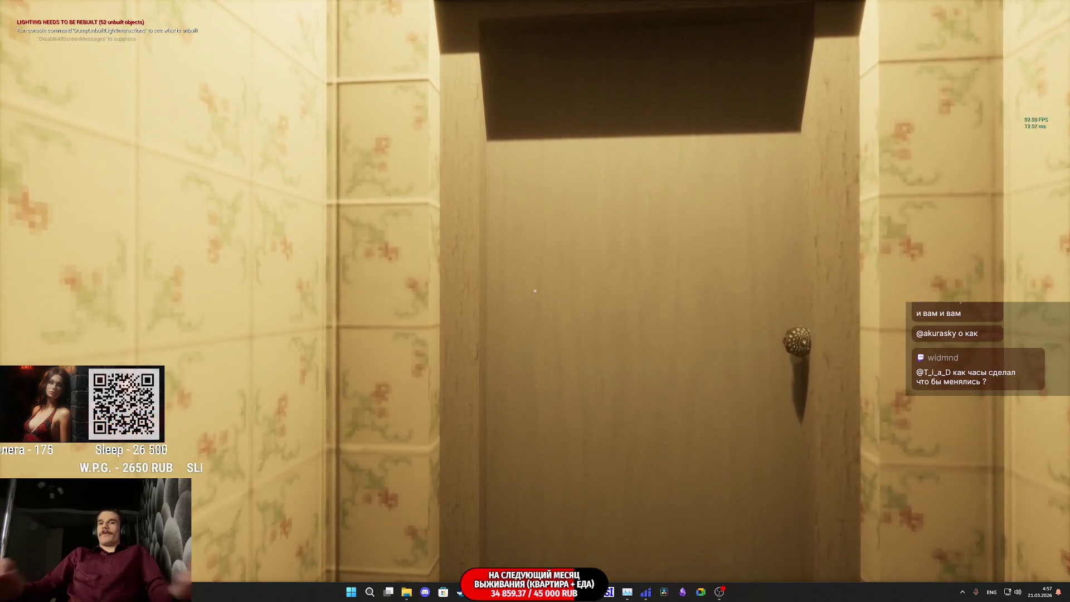
pyautogui.press('e')
pyautogui.press('w')
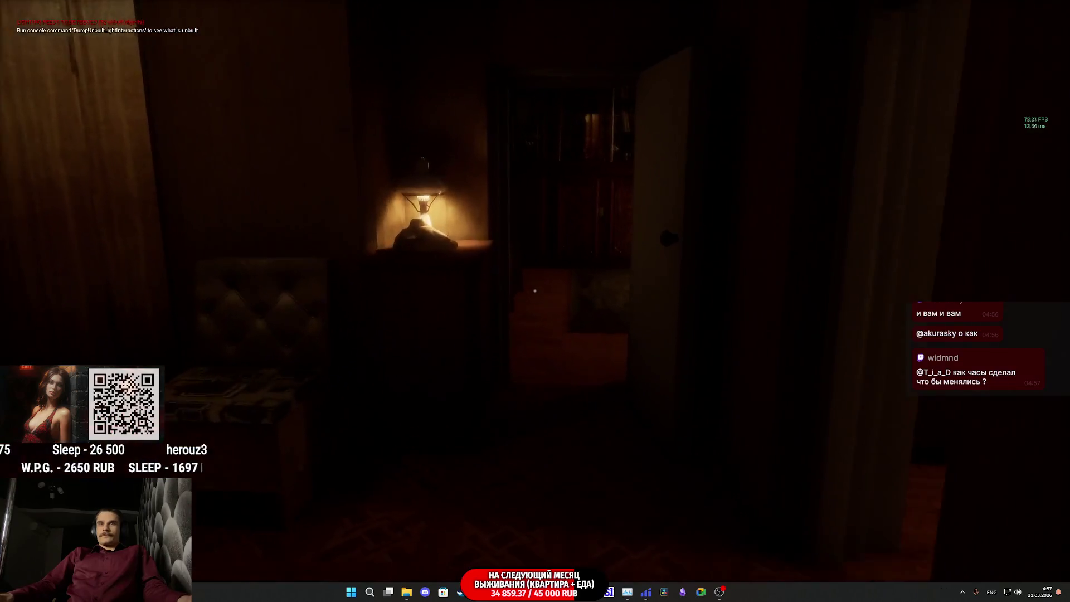
pyautogui.press('w')
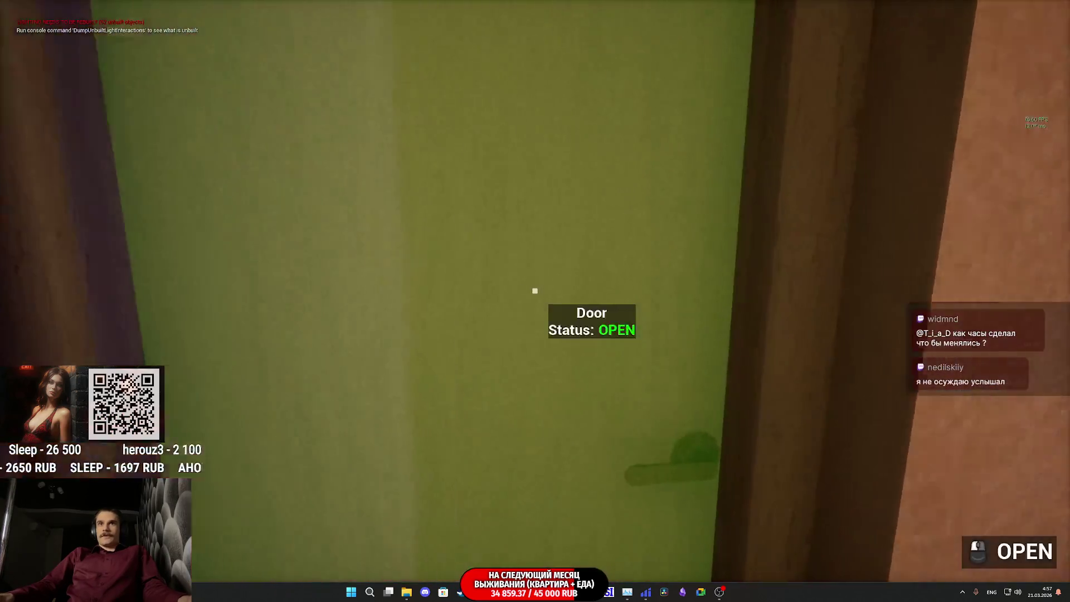
pyautogui.press('w')
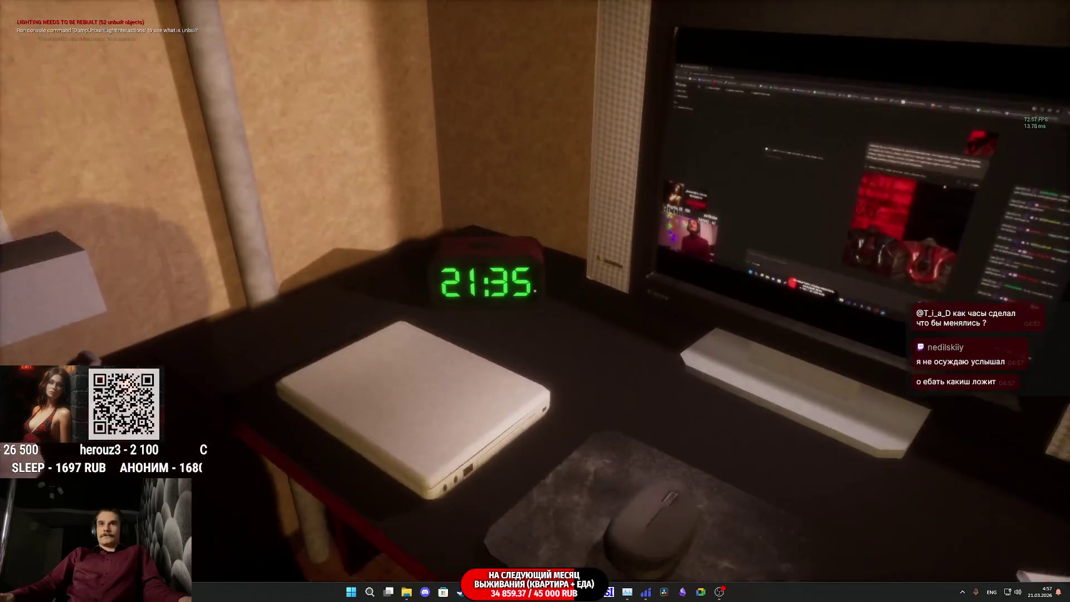
pyautogui.press('s')
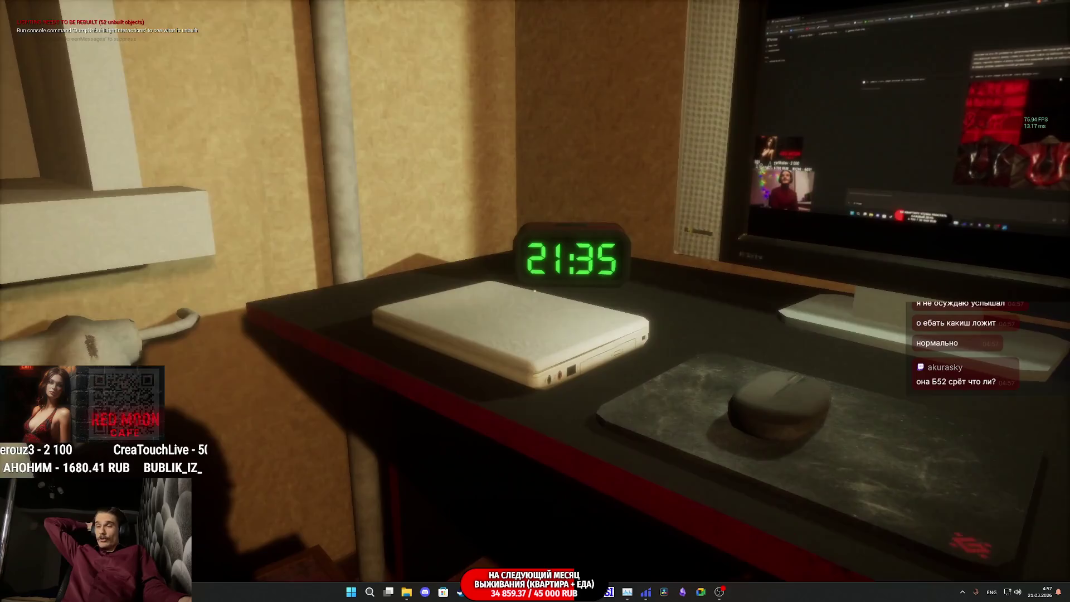
pyautogui.press('s')
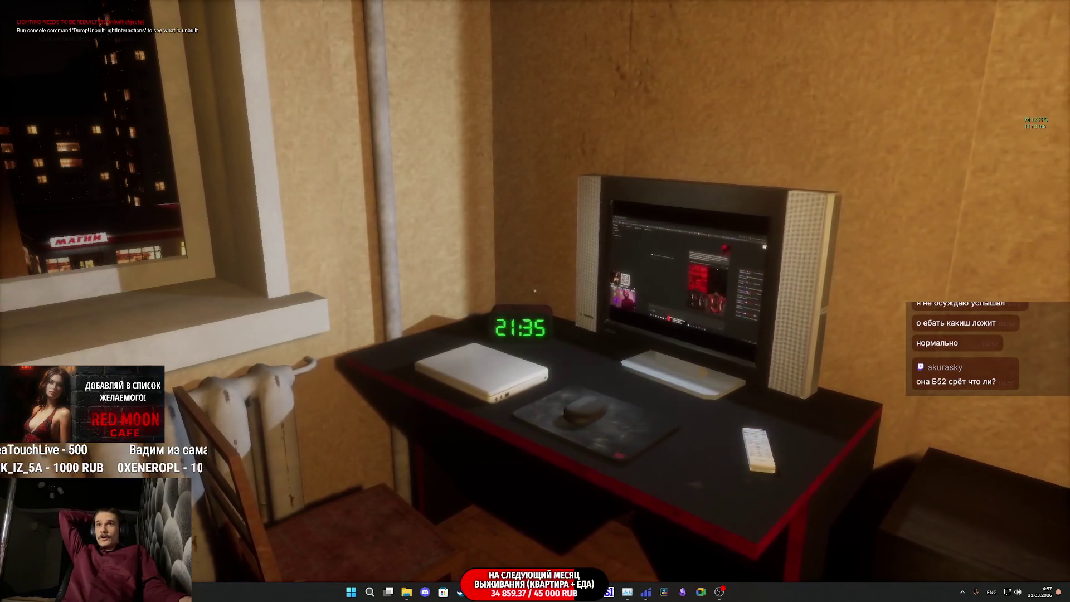
pyautogui.press('s')
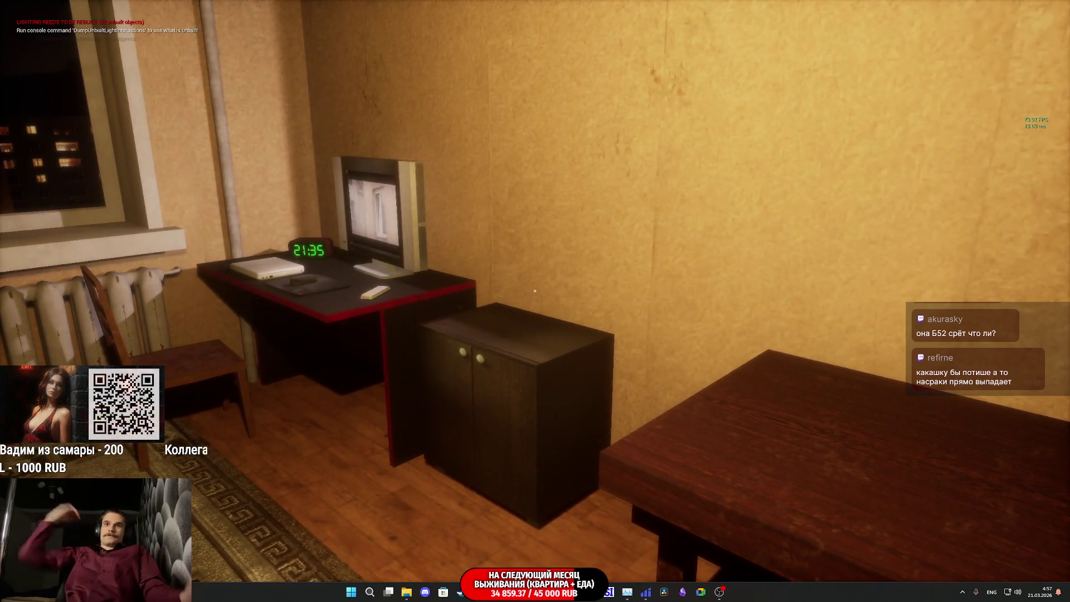
pyautogui.press('s')
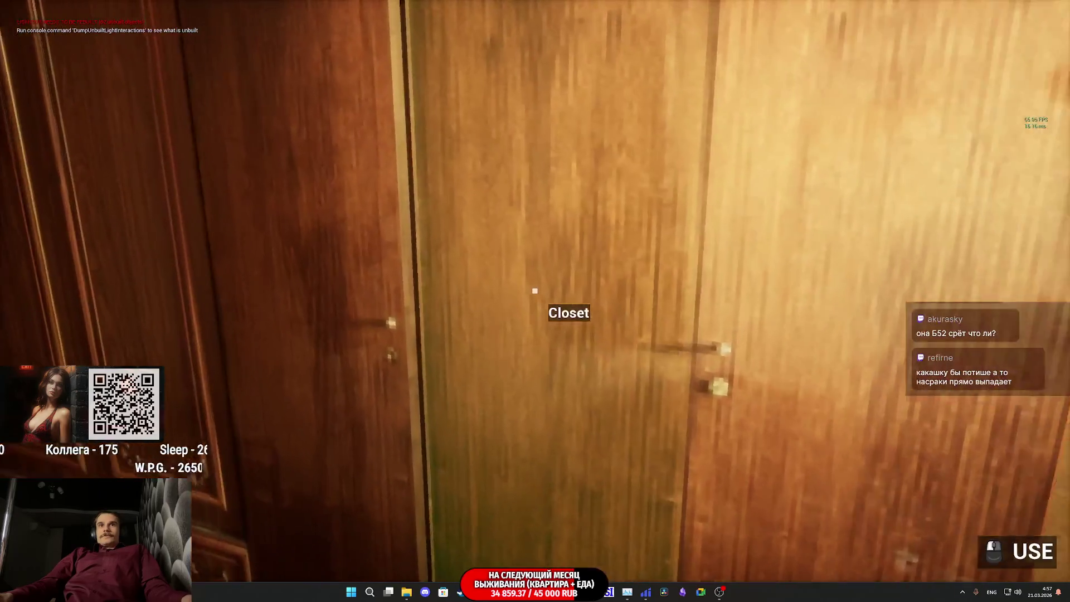
# Open and close the bedroom closet, then open it again to see its shelves.
pyautogui.click(535, 291)
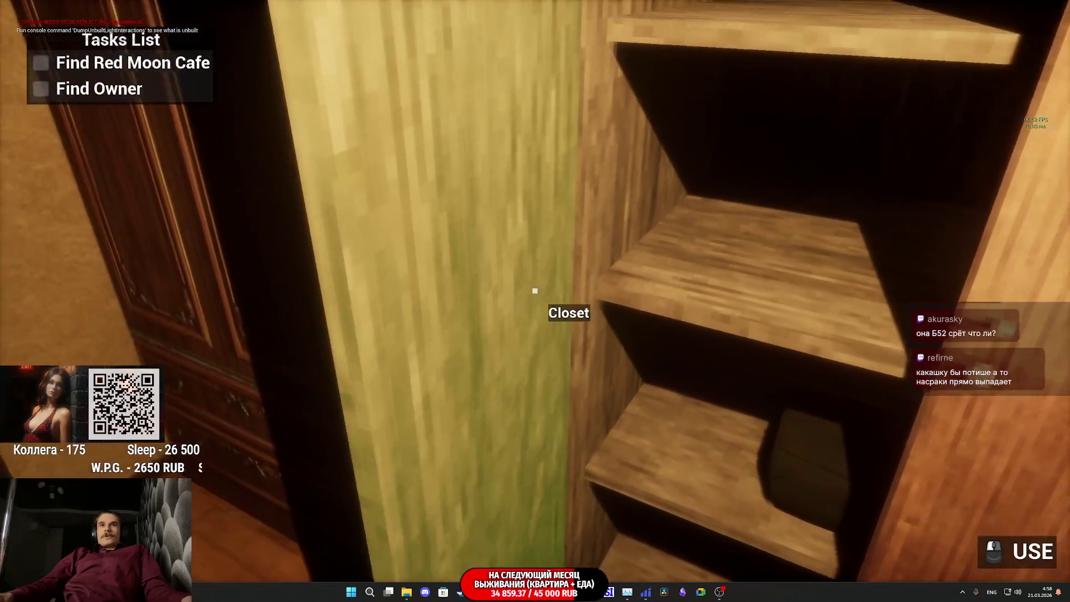
pyautogui.click(535, 290)
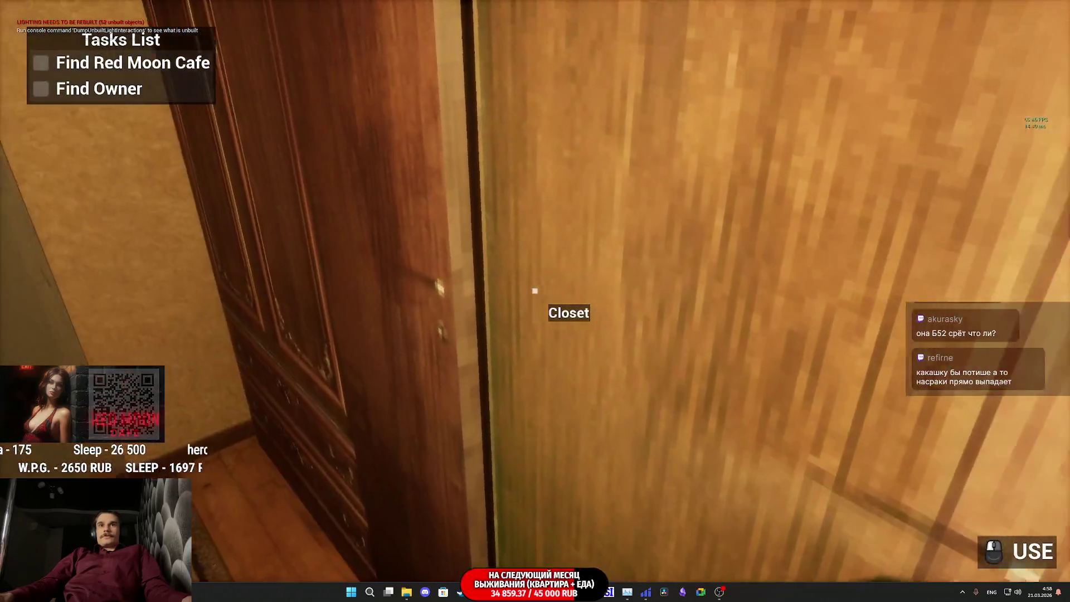
pyautogui.click(536, 291)
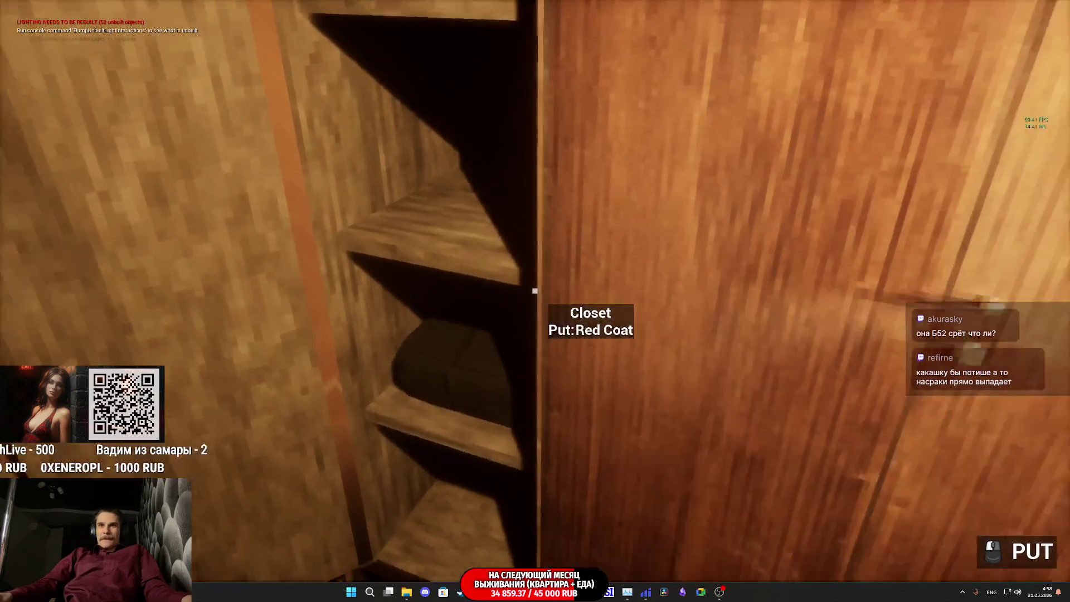
pyautogui.press('s')
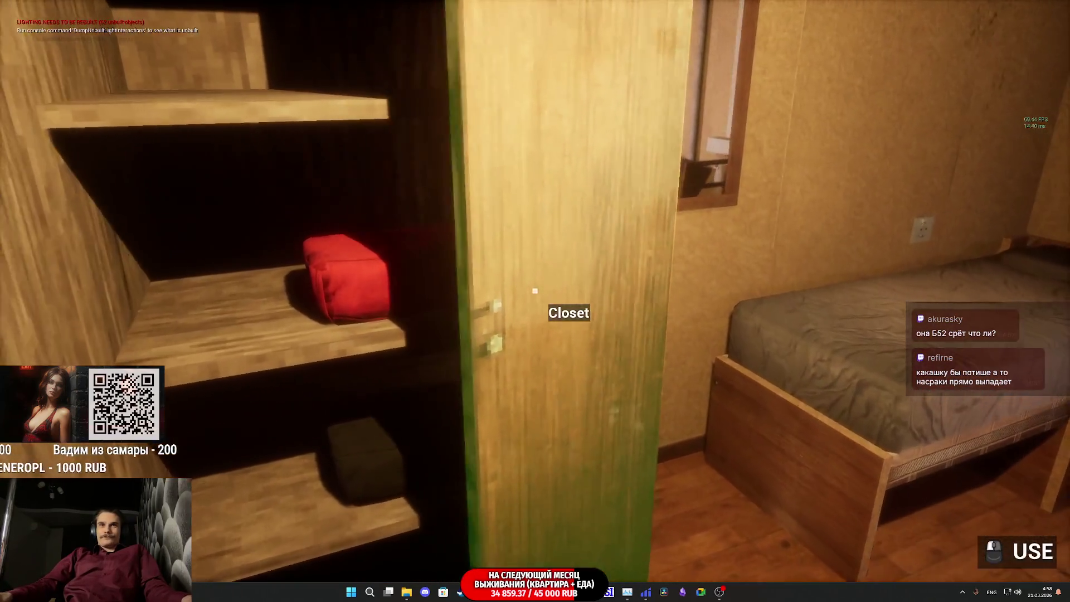
# Open the closet's right door, step back toward the ceiling lamp and end the playtest with Esc.
pyautogui.click(536, 291)
pyautogui.press('s')
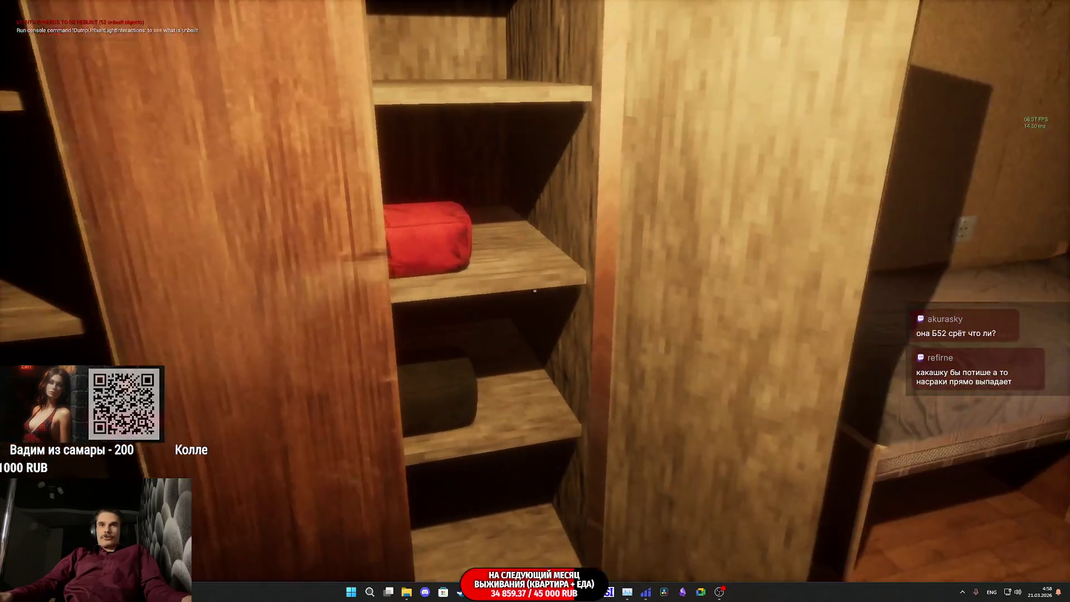
pyautogui.press('s')
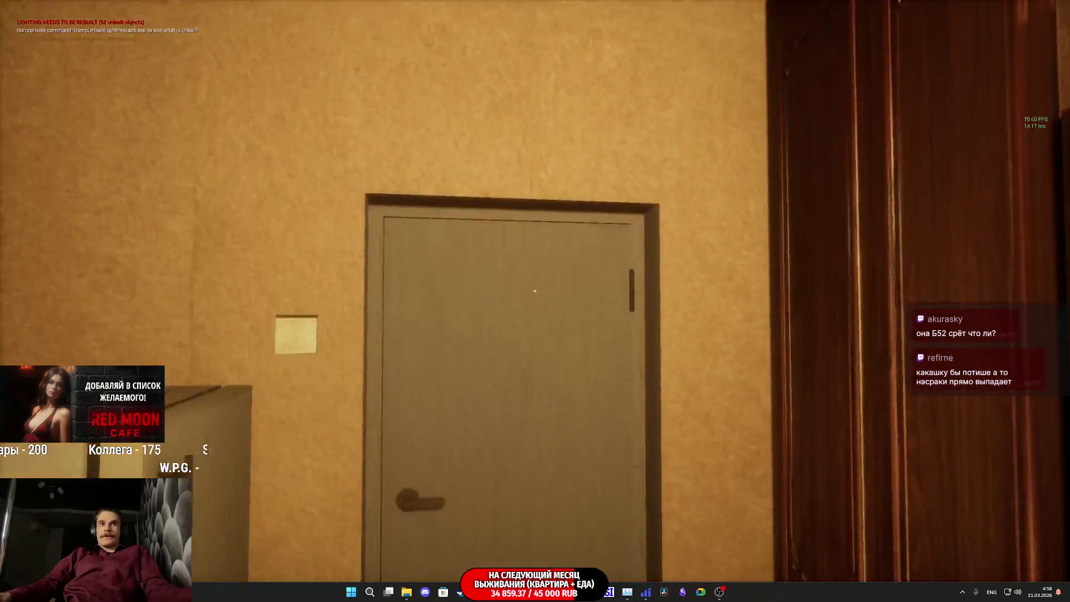
pyautogui.press('Escape')
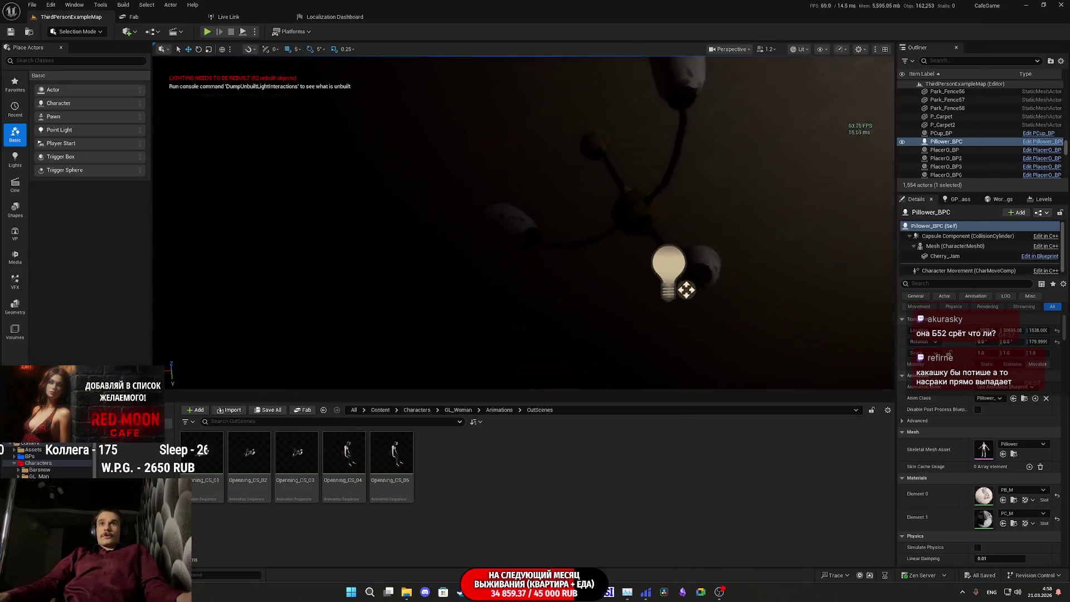
# Select PointLight27 and move the view toward the lit bedroom around it.
pyautogui.click(568, 304)
pyautogui.moveTo(842, 83); pyautogui.dragTo(826, 104)
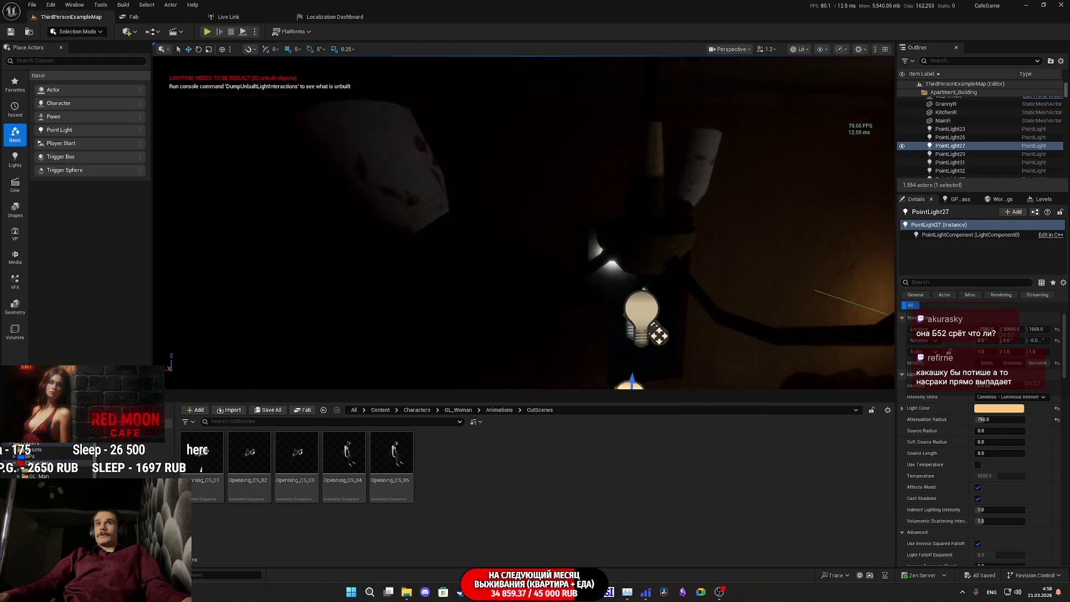
pyautogui.moveTo(524, 221); pyautogui.dragTo(524, 222)
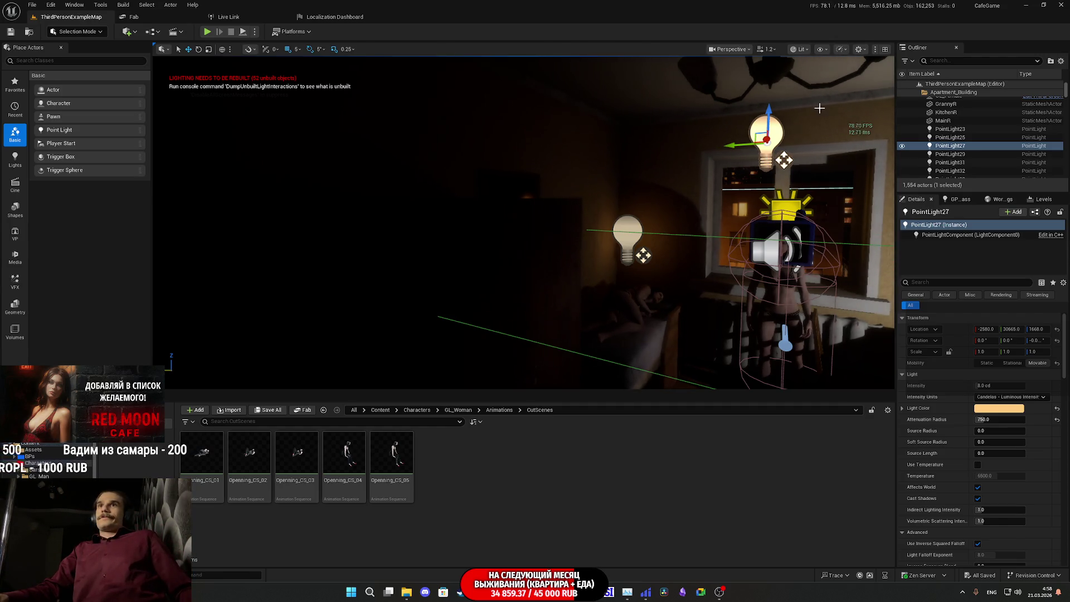
# Switch the viewport to Unlit shading, fly to the wall and select PointLight87.
pyautogui.click(798, 49)
pyautogui.click(816, 83)
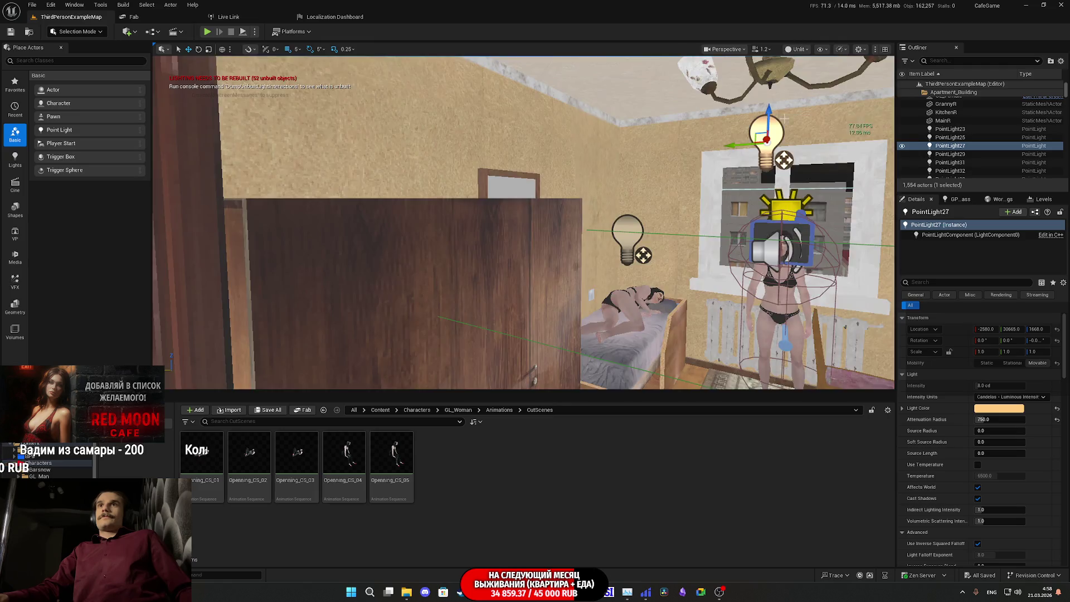
pyautogui.moveTo(523, 222); pyautogui.dragTo(608, 167)
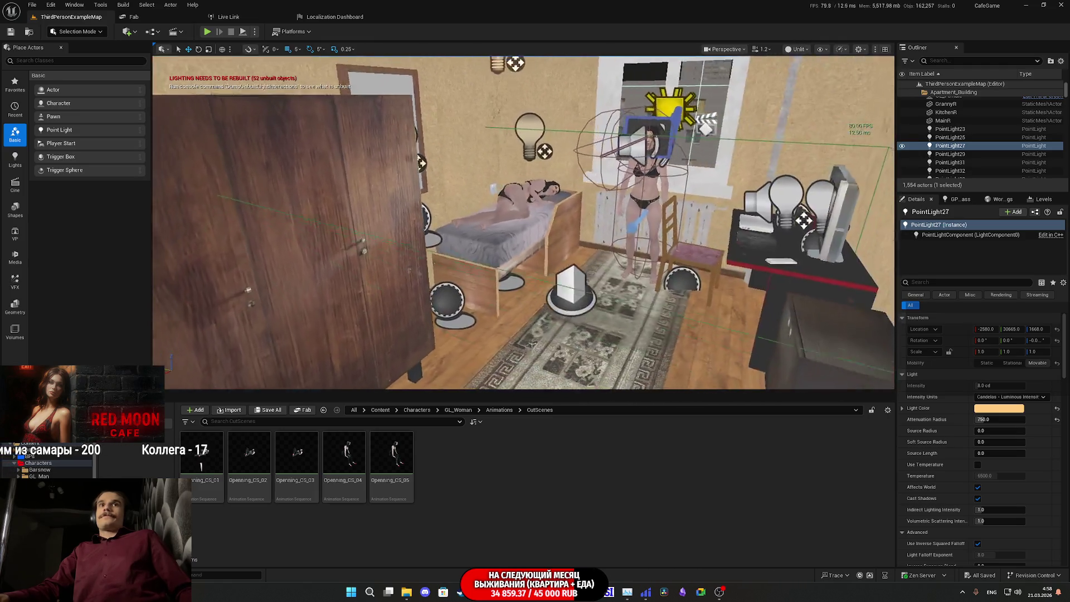
pyautogui.scroll(-5, 609, 168)
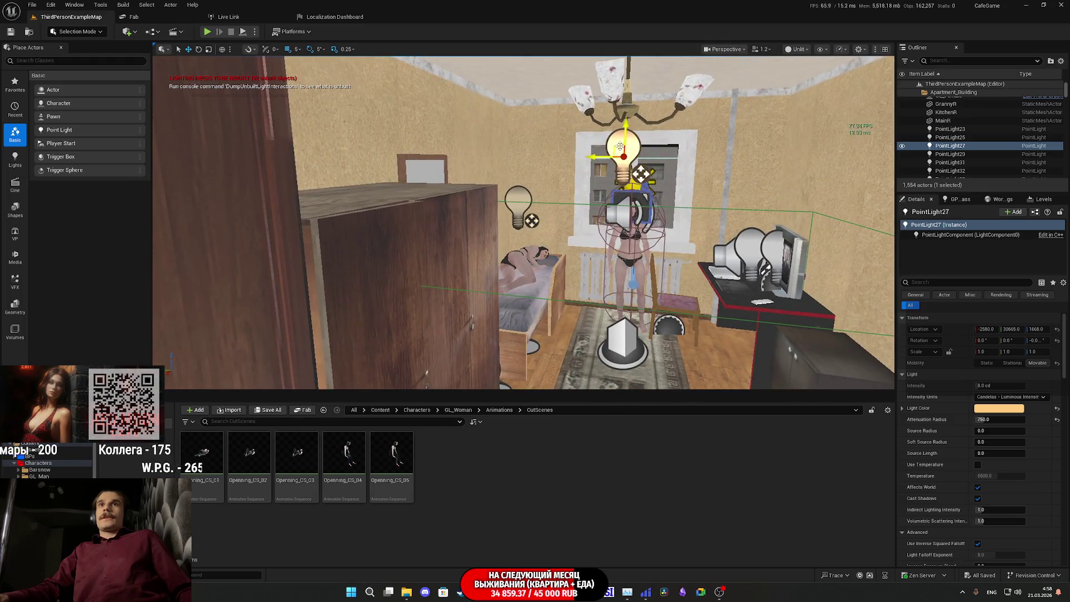
pyautogui.click(493, 311)
# Return the viewport to Lit shading and move in close to the wardrobe point light.
pyautogui.moveTo(523, 222)
pyautogui.mouseDown()
pyautogui.moveTo(586, 200)
pyautogui.moveTo(562, 272)
pyautogui.moveTo(511, 226)
pyautogui.mouseUp()
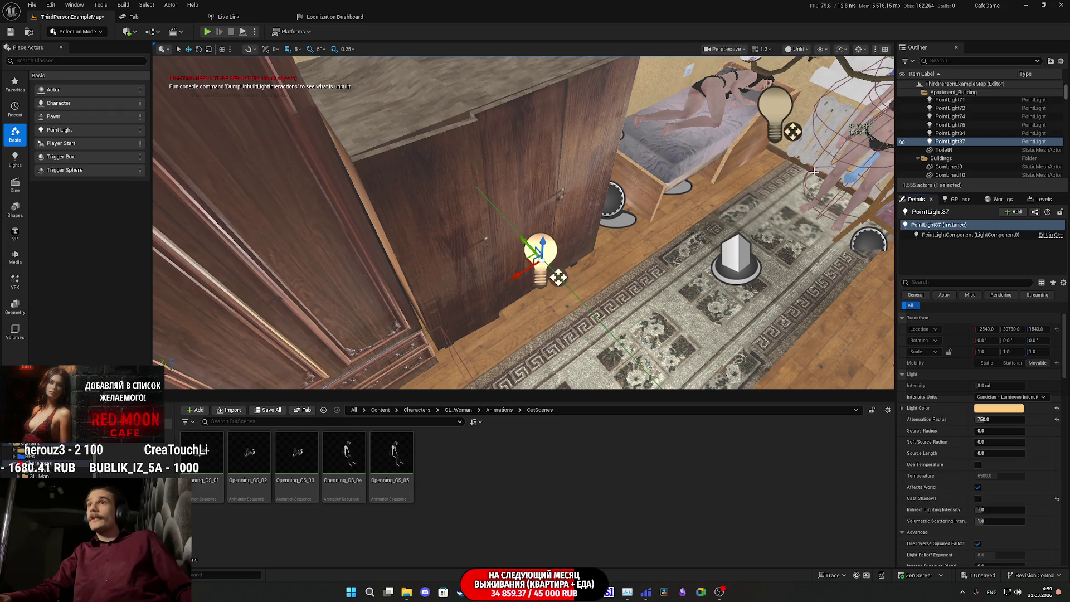
pyautogui.click(797, 48)
pyautogui.click(815, 74)
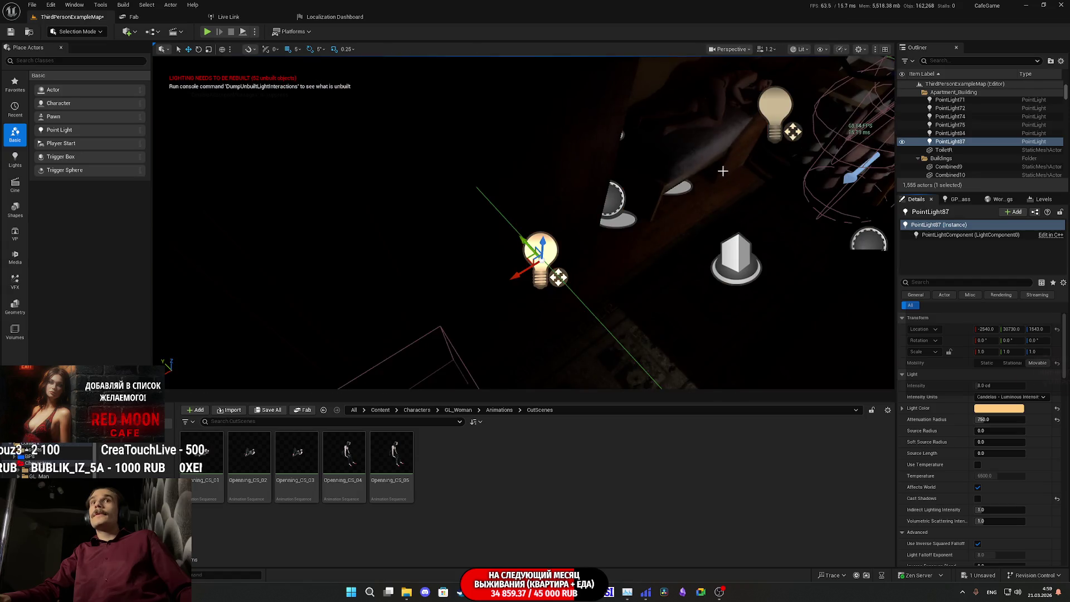
pyautogui.moveTo(687, 165); pyautogui.dragTo(585, 166)
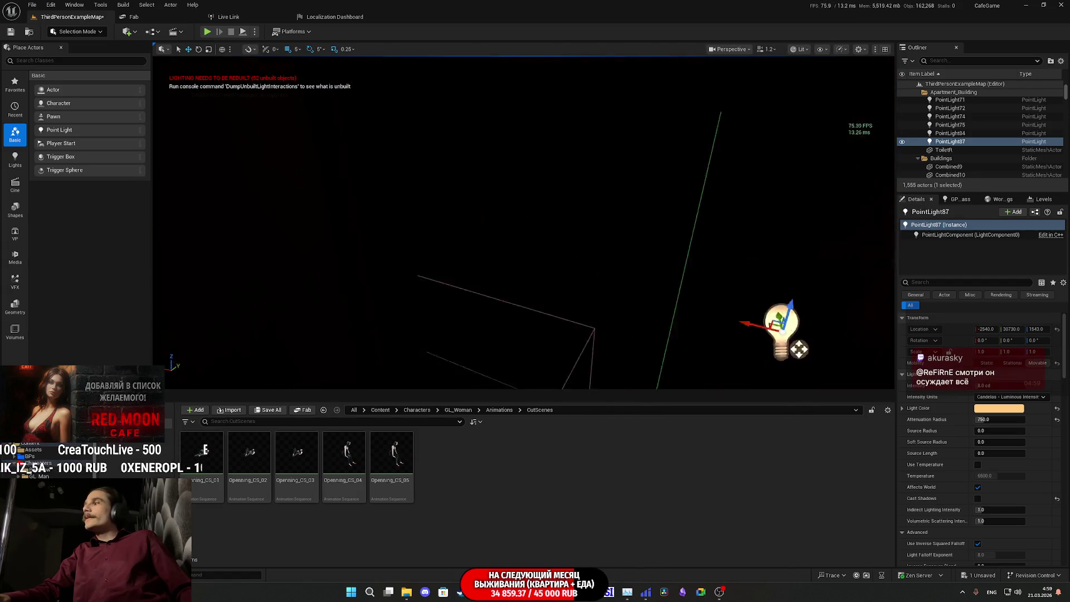
# Add a third Lights entry (Index [2]) to Light_Switch_BP3 and pick PointLight87 for it.
pyautogui.click(458, 233)
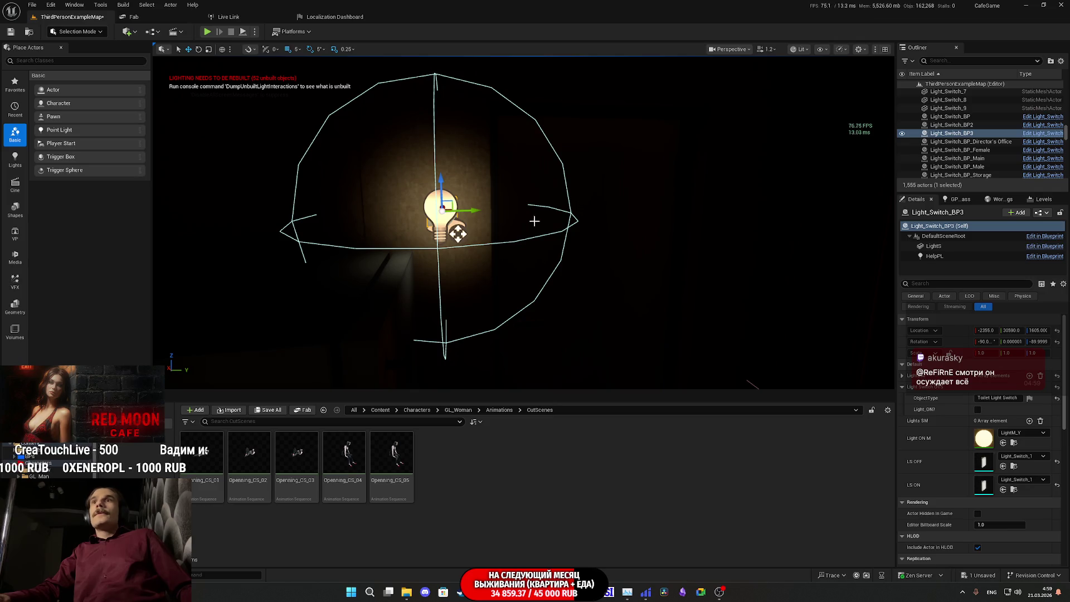
pyautogui.moveTo(534, 220); pyautogui.dragTo(710, 304)
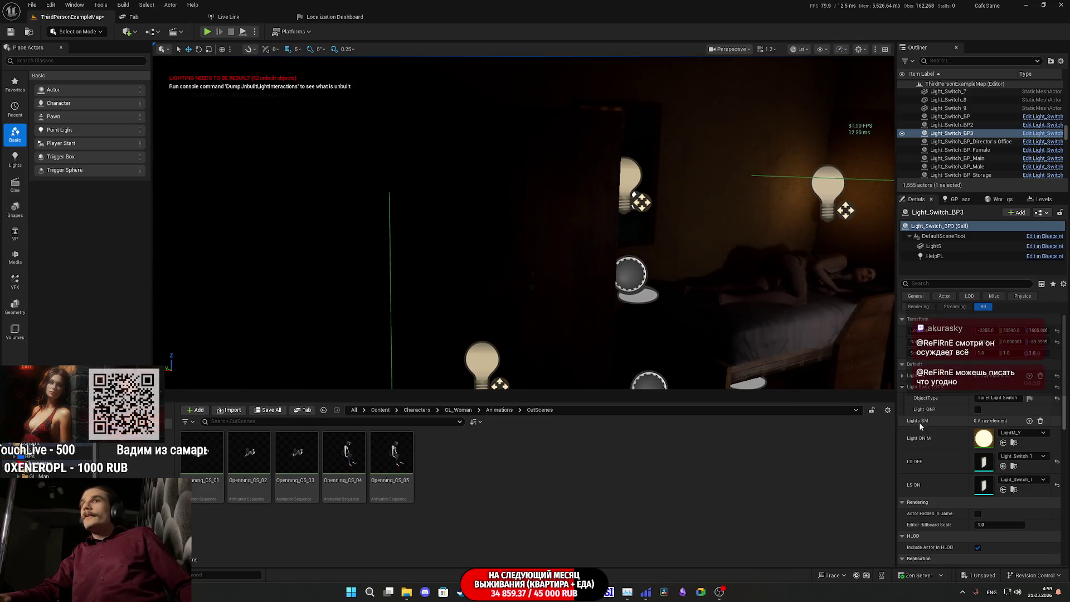
pyautogui.click(901, 377)
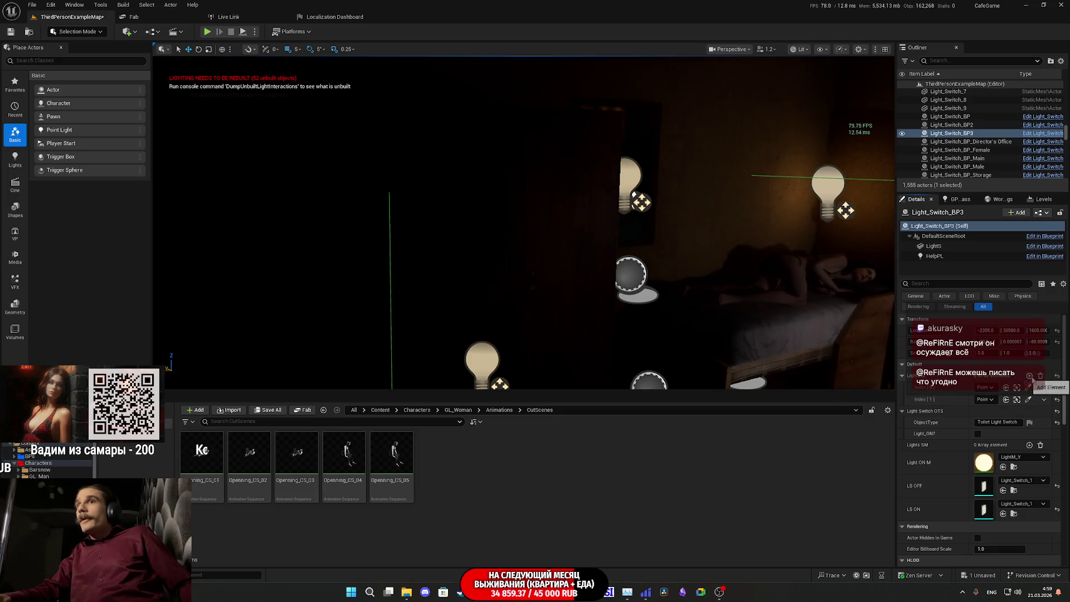
pyautogui.click(1030, 376)
pyautogui.moveTo(785, 283); pyautogui.dragTo(689, 268)
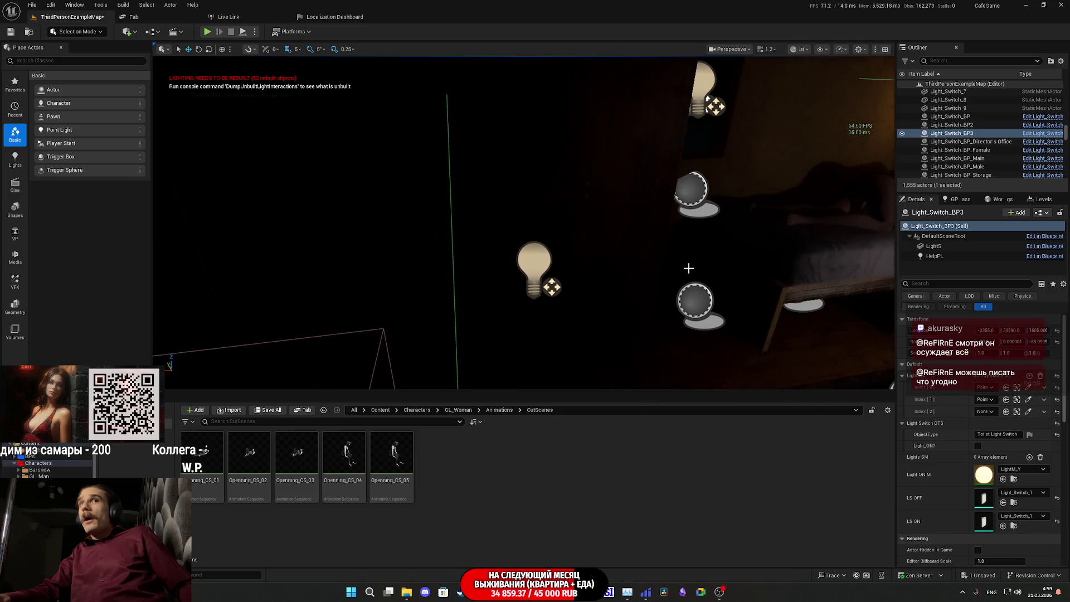
pyautogui.click(1029, 412)
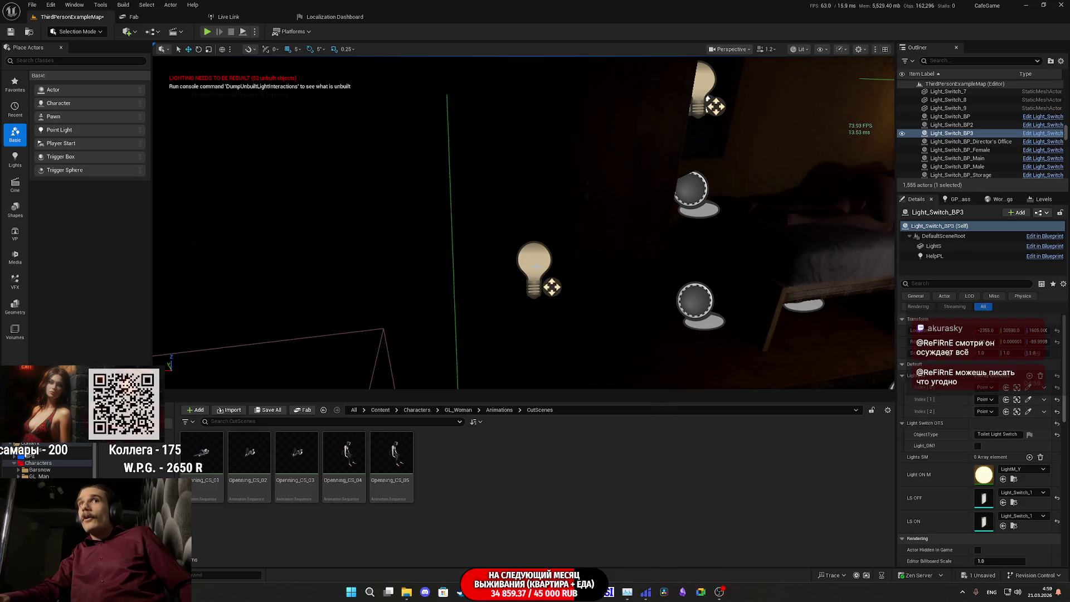
pyautogui.click(535, 266)
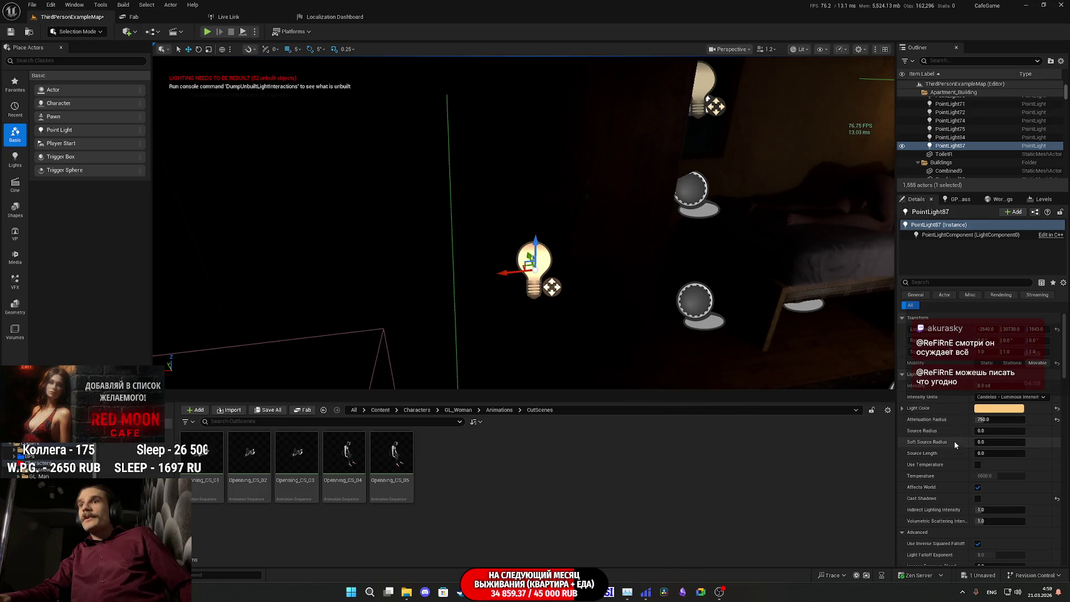
pyautogui.scroll(-1, 935, 448)
pyautogui.scroll(-3, 932, 450)
pyautogui.scroll(-3, 926, 454)
pyautogui.scroll(-3, 926, 454)
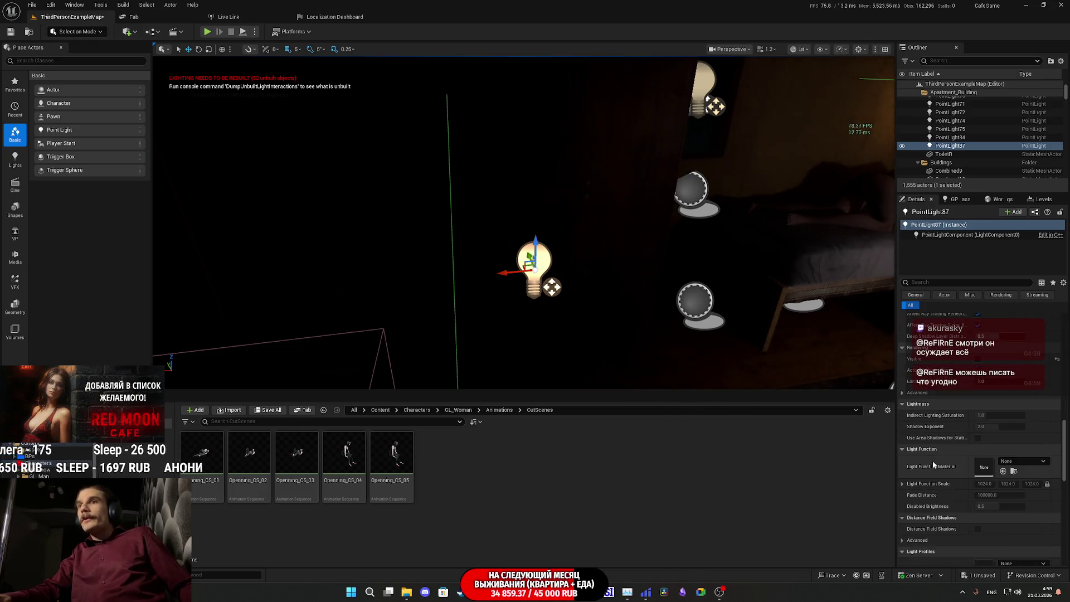
pyautogui.scroll(-3, 936, 463)
pyautogui.scroll(-5, 935, 461)
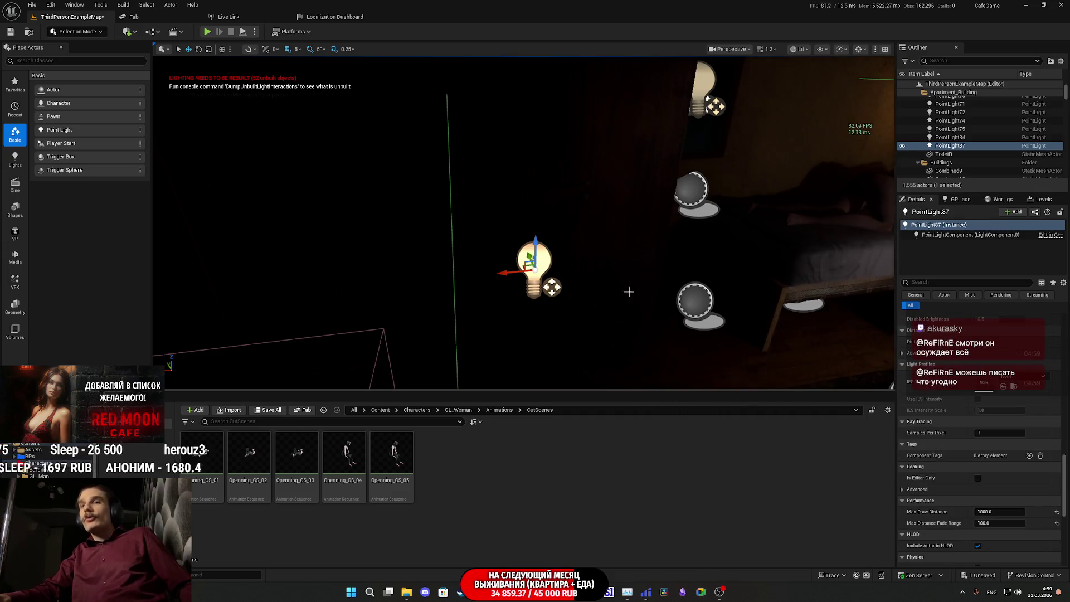
# Tick Light_ON? on Light_Switch_BP3 so the bedroom lights up, then reselect PointLight87.
pyautogui.moveTo(629, 291); pyautogui.dragTo(602, 276)
pyautogui.click(592, 227)
pyautogui.moveTo(593, 227); pyautogui.dragTo(609, 238)
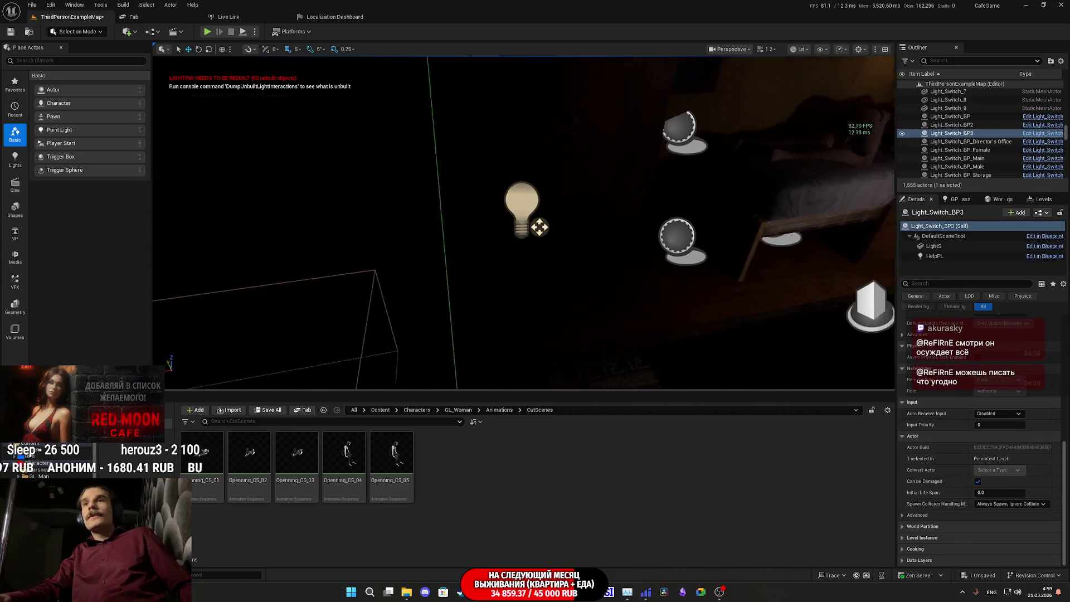
pyautogui.scroll(10, 948, 419)
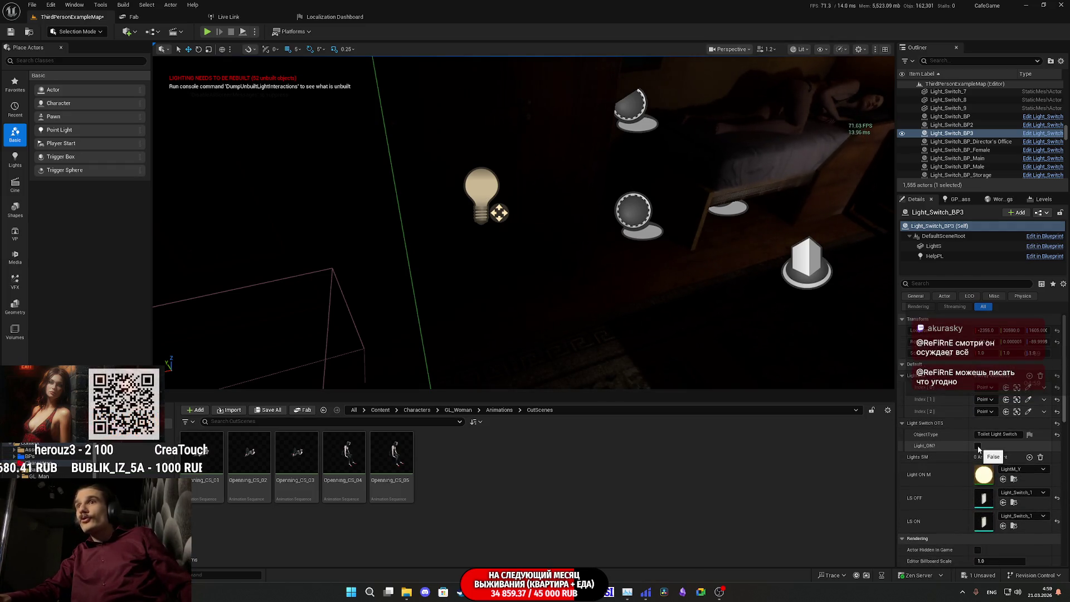
pyautogui.click(978, 445)
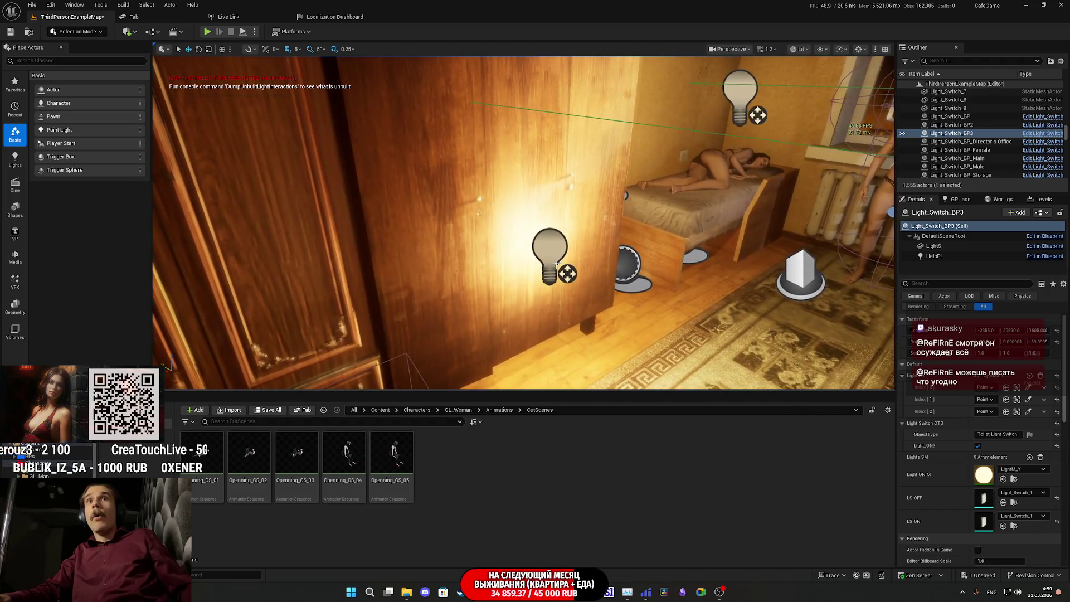
pyautogui.click(554, 251)
# Set the wardrobe light's attenuation radius to 300, then reduce it to 200.
pyautogui.moveTo(554, 251); pyautogui.dragTo(535, 301)
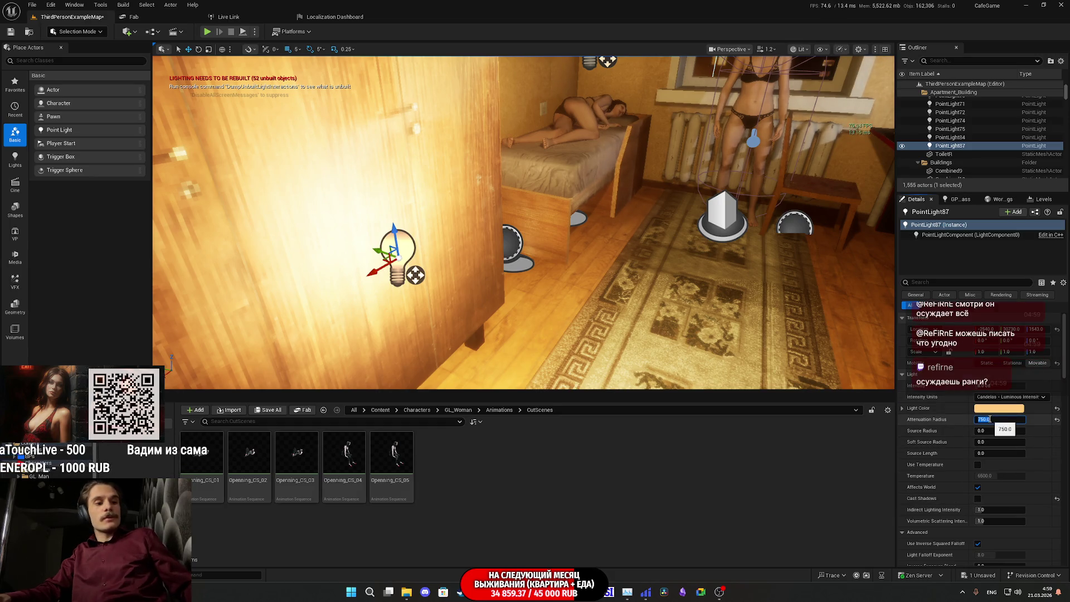
pyautogui.write('300')
pyautogui.press('Return')
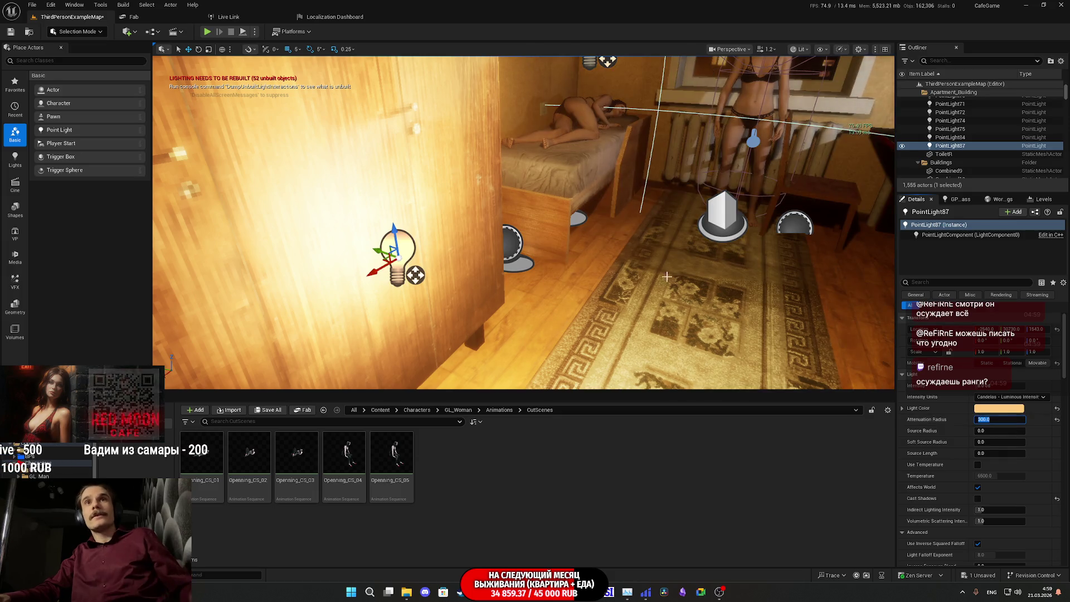
pyautogui.press('Down')
pyautogui.press('Down')
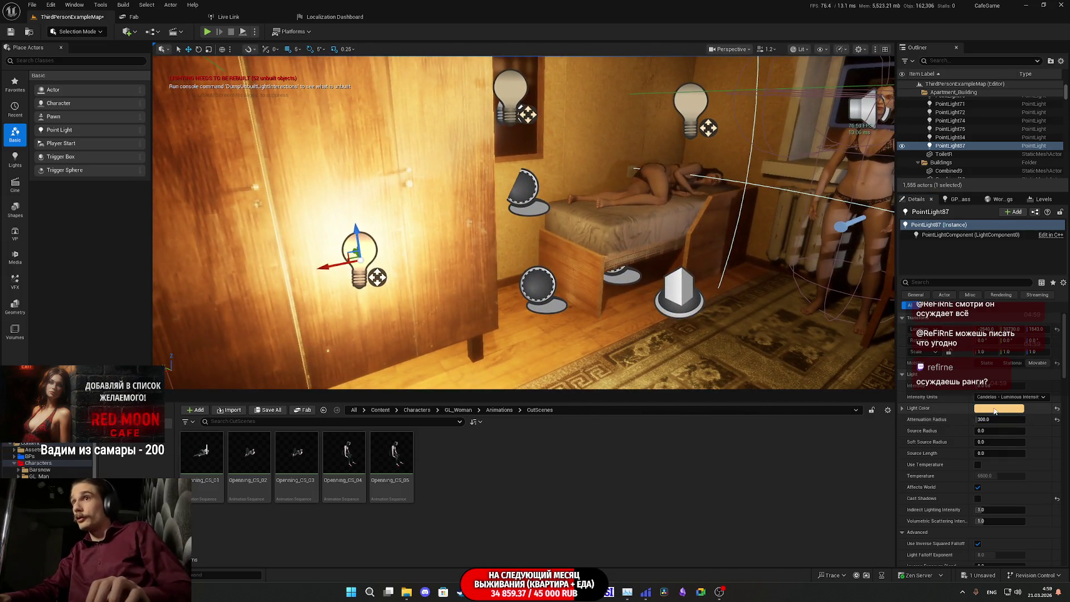
pyautogui.click(996, 419)
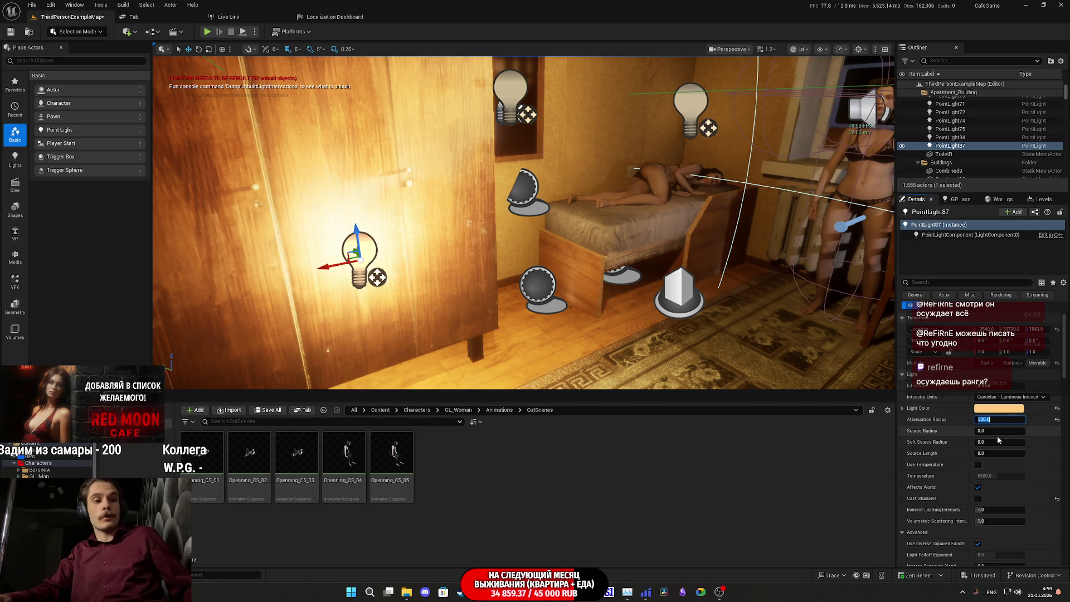
pyautogui.write('200')
pyautogui.press('Return')
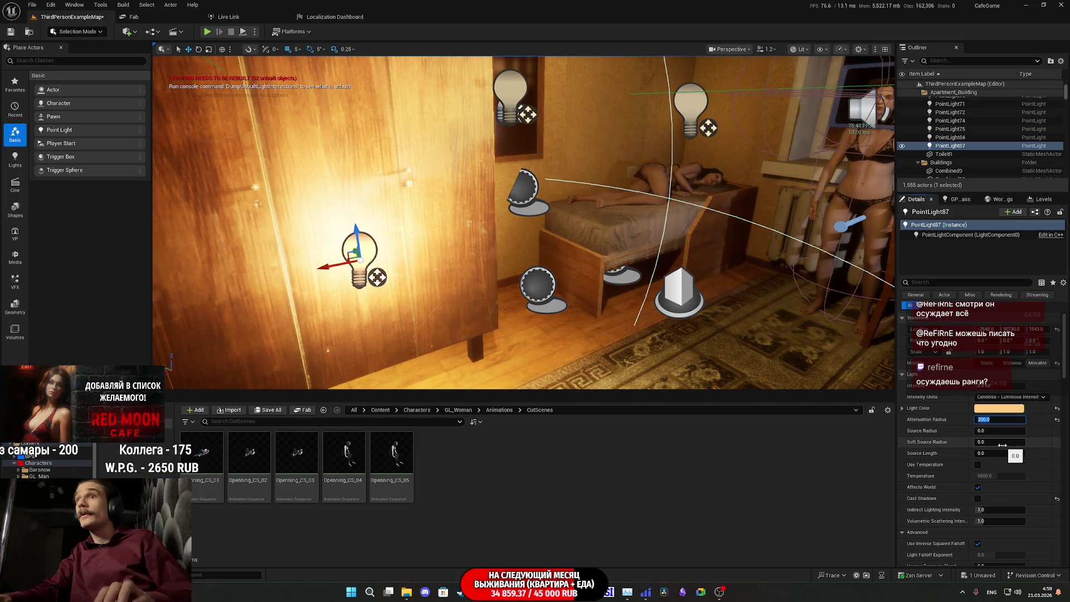
pyautogui.press('w')
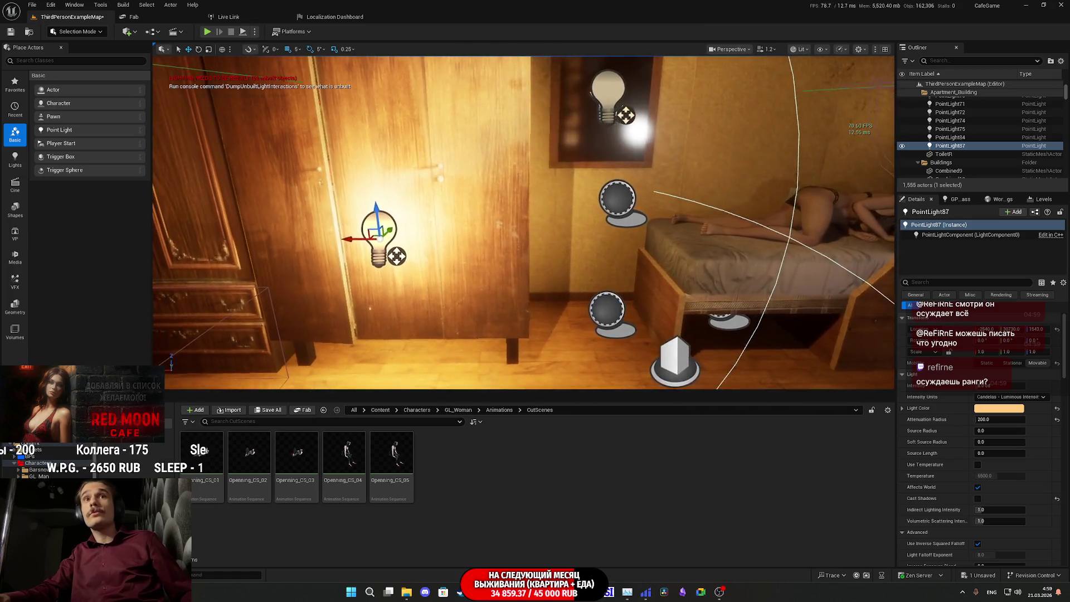
pyautogui.press('w')
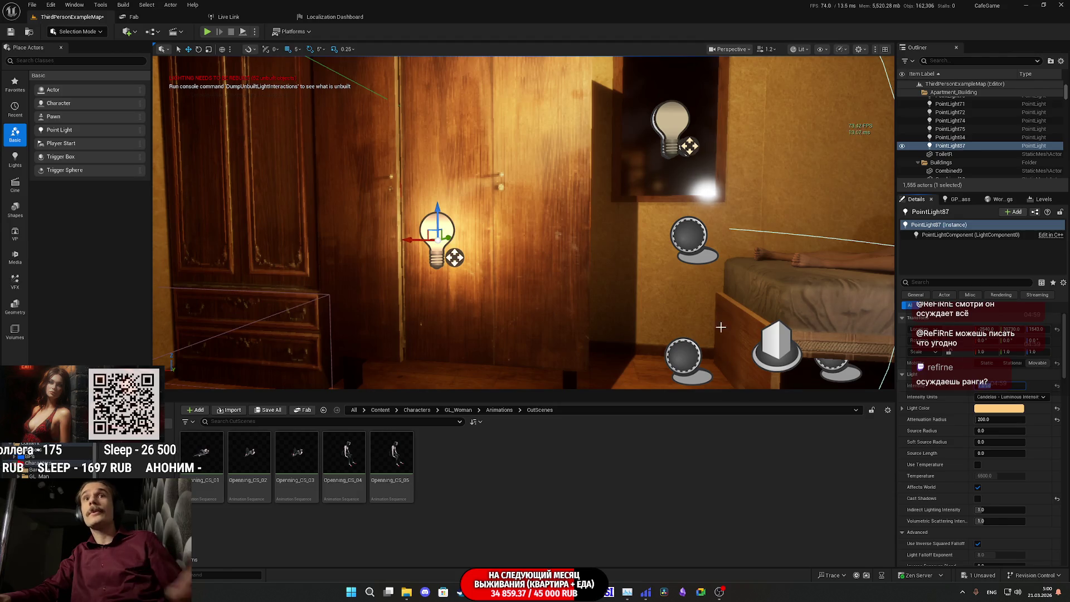
pyautogui.scroll(-3, 955, 491)
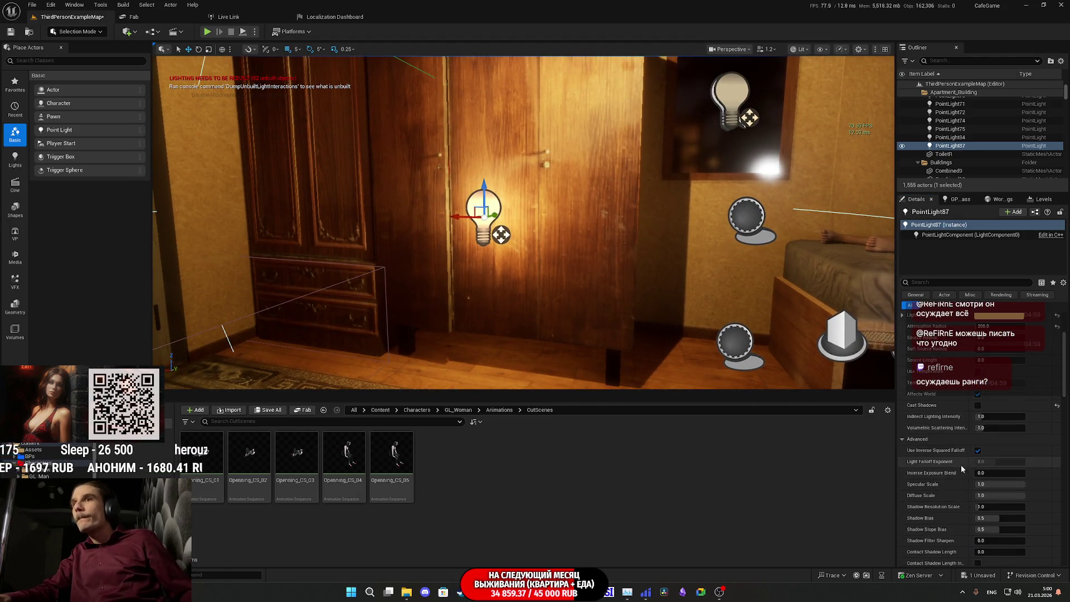
pyautogui.scroll(-1, 961, 465)
# Disable Use Inverse Squared Falloff and give the light a falloff exponent of 2.
pyautogui.click(977, 423)
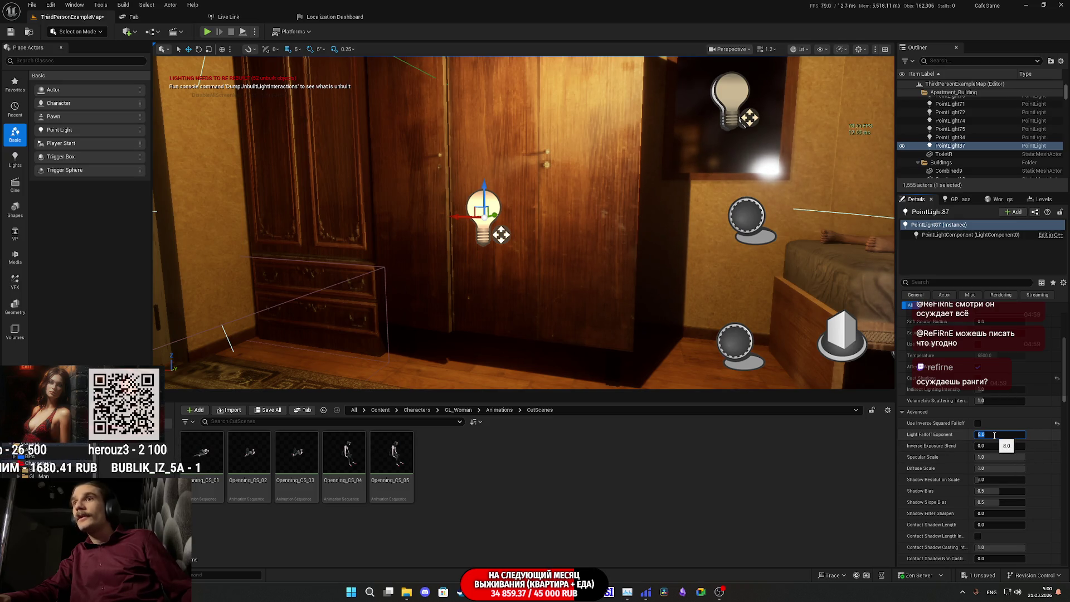
pyautogui.write('2')
pyautogui.press('Return')
pyautogui.press('q')
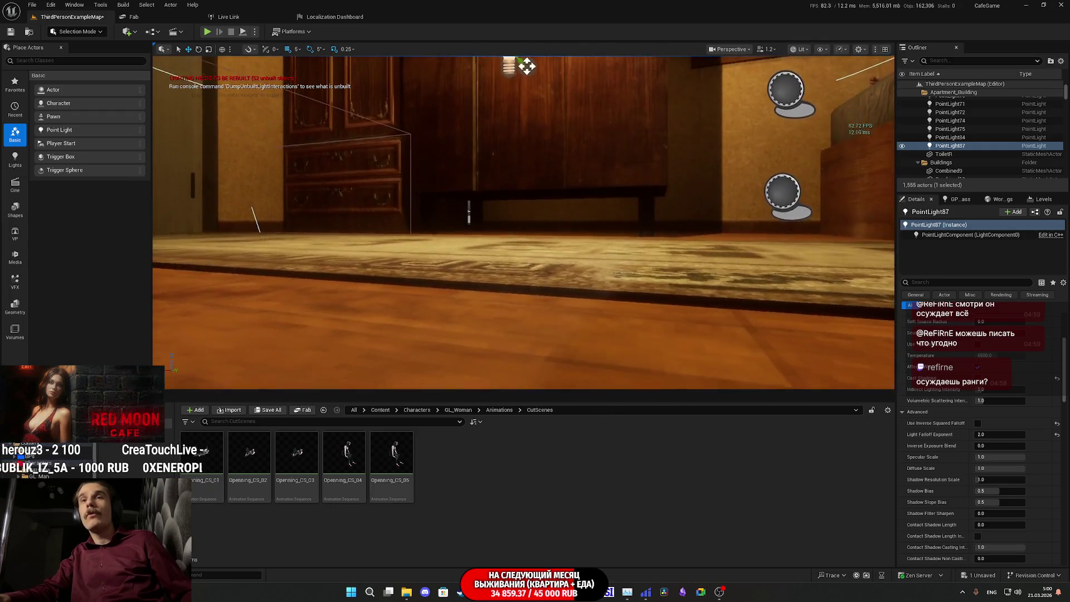
pyautogui.press('e')
pyautogui.press('d')
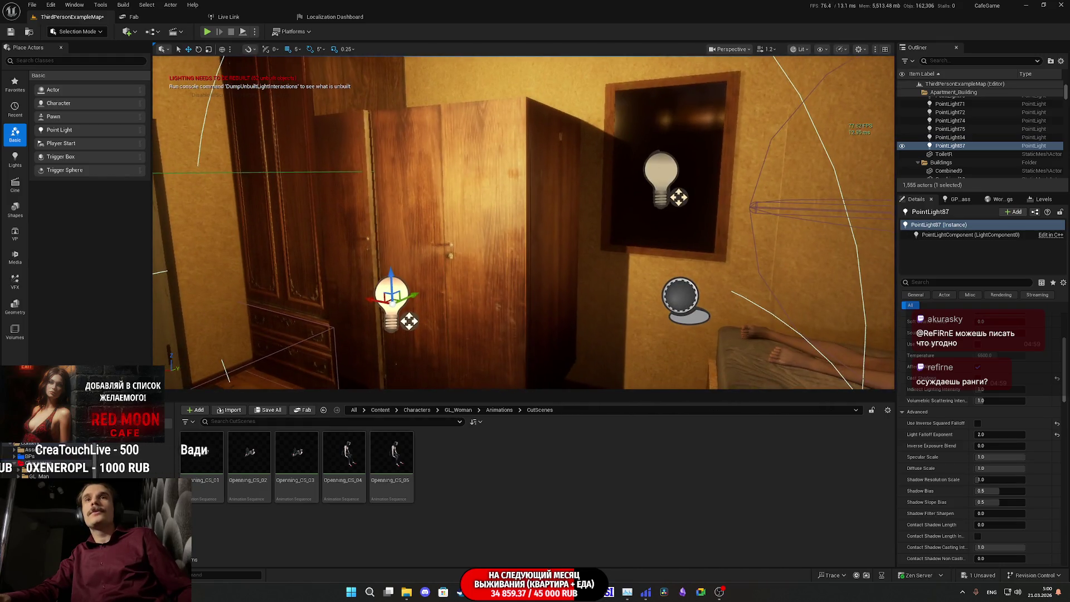
pyautogui.scroll(5, 939, 386)
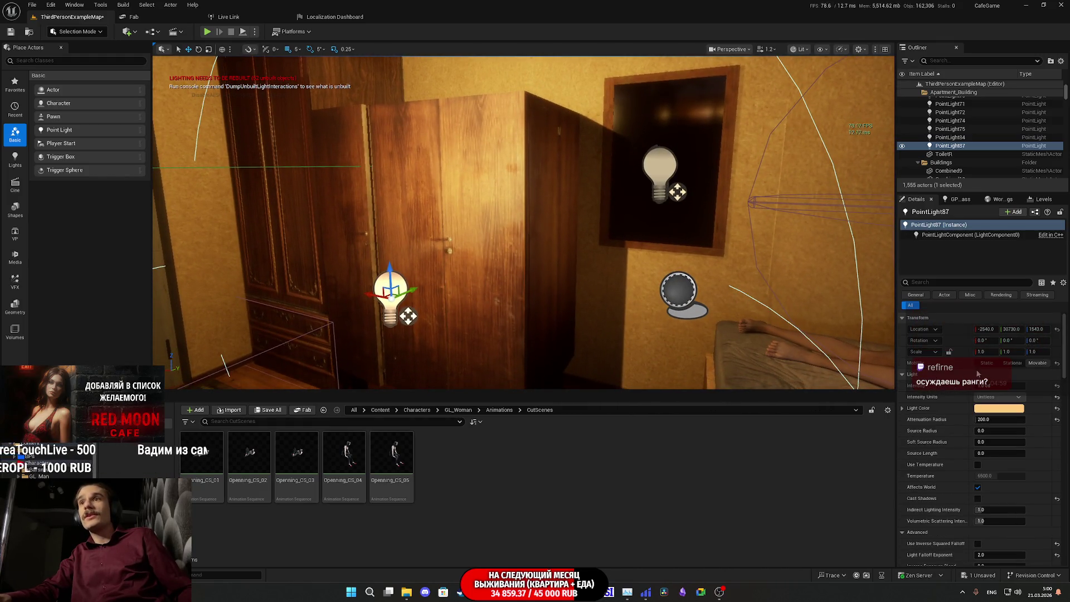
pyautogui.scroll(-3, 962, 390)
pyautogui.scroll(-3, 963, 390)
pyautogui.scroll(-3, 965, 395)
pyautogui.scroll(-3, 975, 423)
# Toggle the point light's Visible option off and back on to compare the lighting.
pyautogui.click(979, 439)
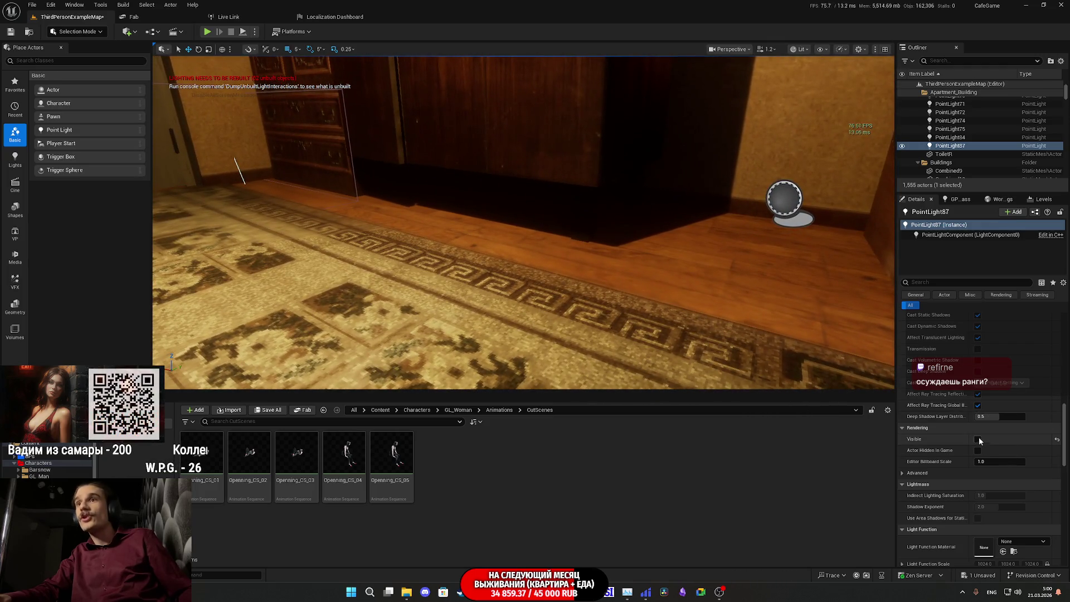
pyautogui.click(978, 440)
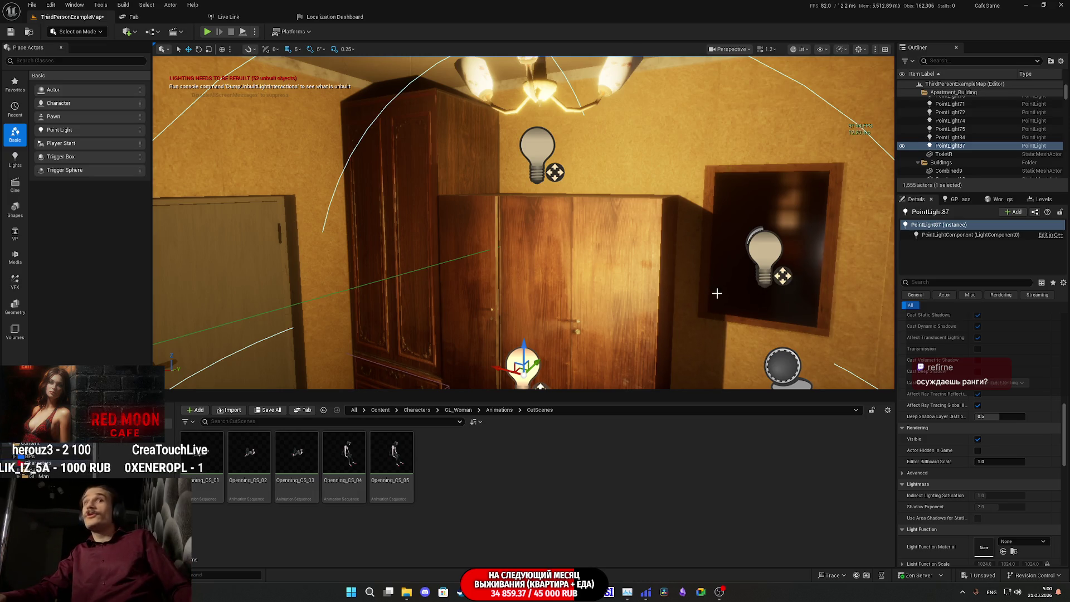
pyautogui.moveTo(719, 291); pyautogui.dragTo(719, 287)
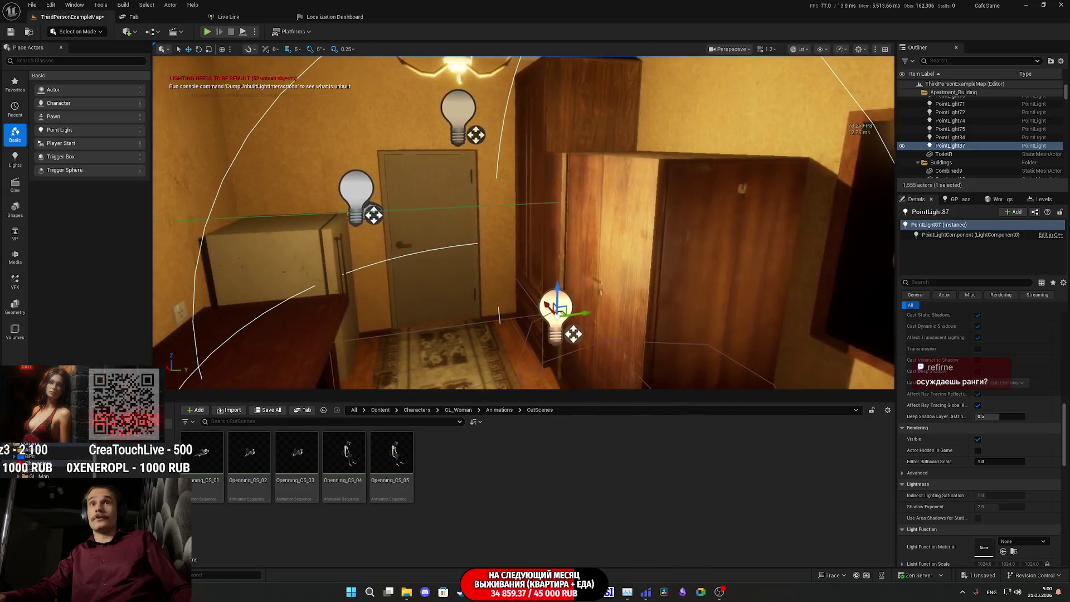
pyautogui.moveTo(740, 280)
pyautogui.mouseDown()
pyautogui.moveTo(740, 251)
pyautogui.moveTo(870, 251)
pyautogui.mouseUp()
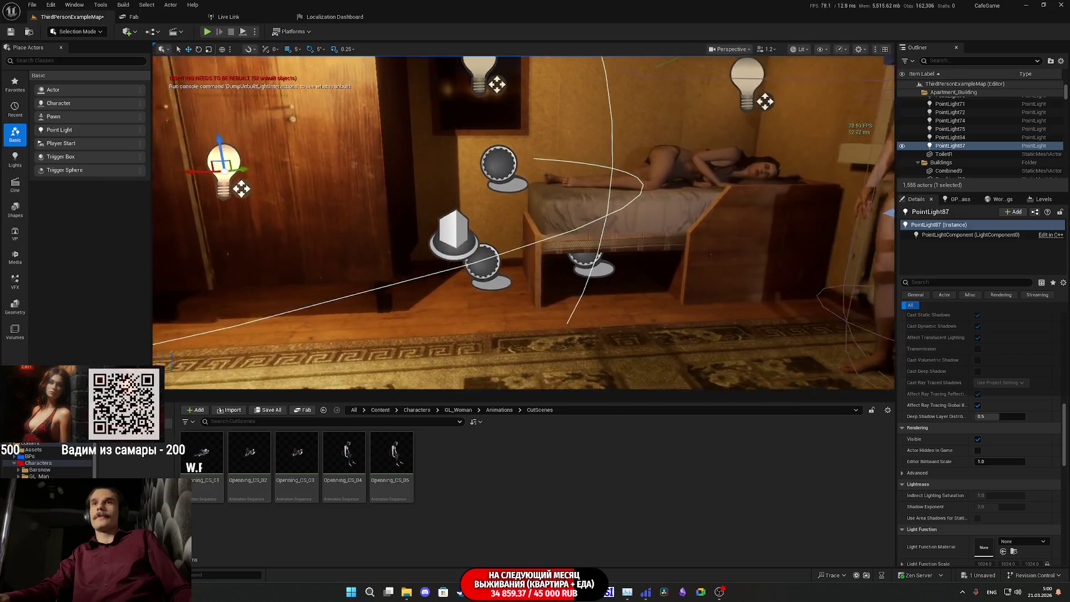
pyautogui.moveTo(524, 223); pyautogui.dragTo(590, 223)
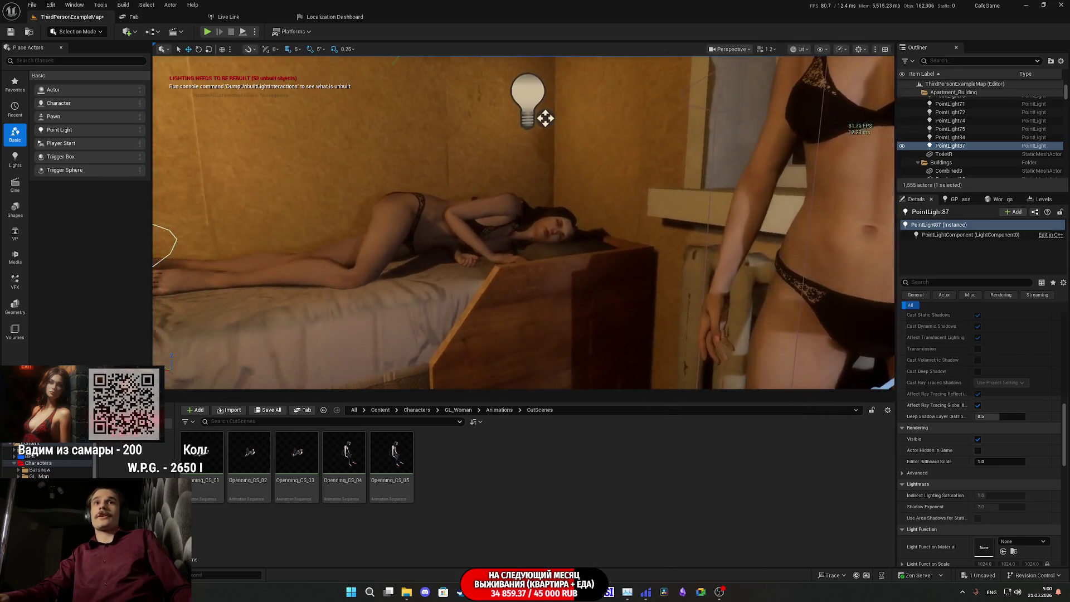
pyautogui.moveTo(509, 75); pyautogui.dragTo(512, 178)
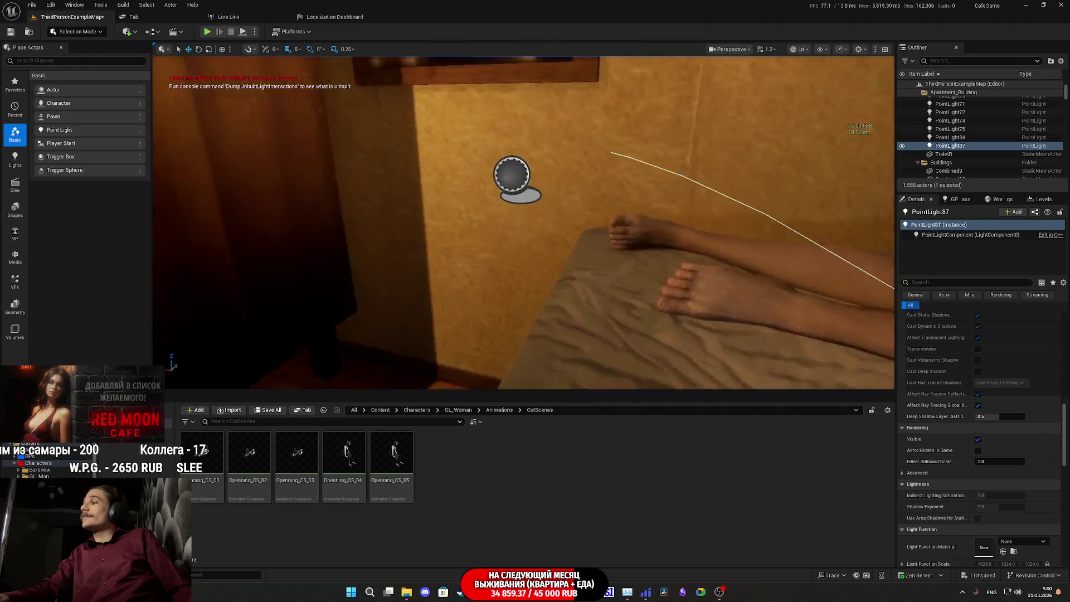
pyautogui.moveTo(524, 223)
pyautogui.mouseDown()
pyautogui.moveTo(456, 223)
pyautogui.moveTo(431, 239)
pyautogui.moveTo(440, 214)
pyautogui.moveTo(552, 201)
pyautogui.moveTo(630, 231)
pyautogui.moveTo(596, 207)
pyautogui.mouseUp()
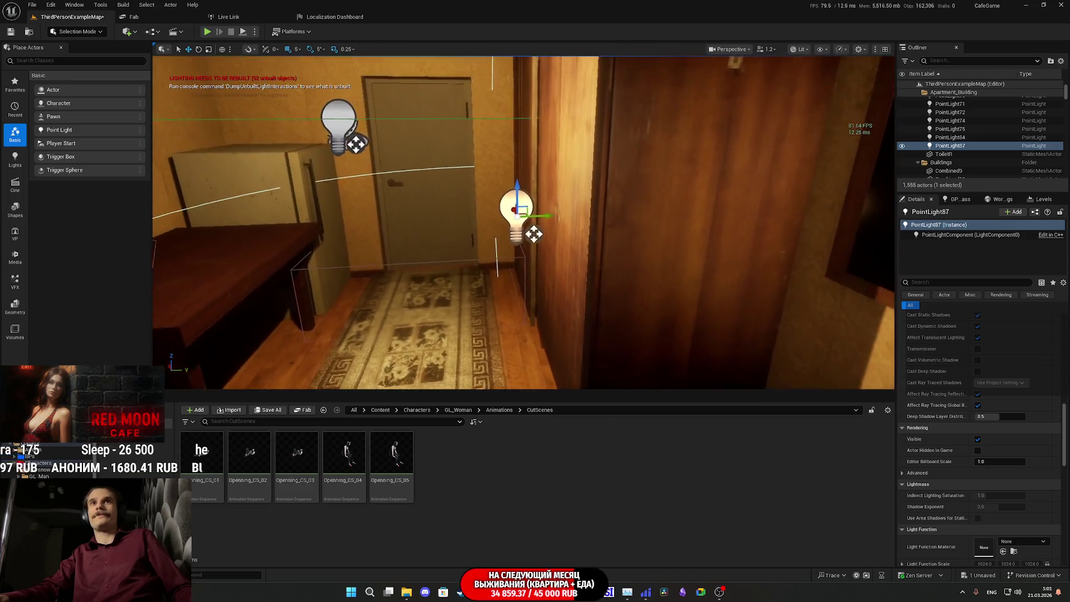
pyautogui.moveTo(597, 206); pyautogui.dragTo(543, 225)
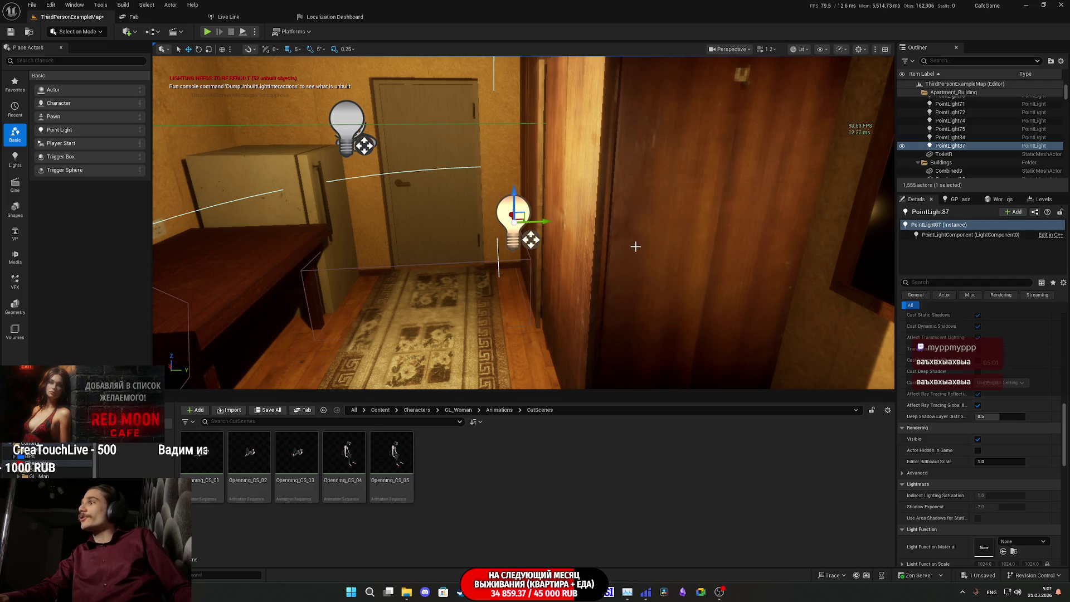
pyautogui.moveTo(623, 253); pyautogui.dragTo(686, 251)
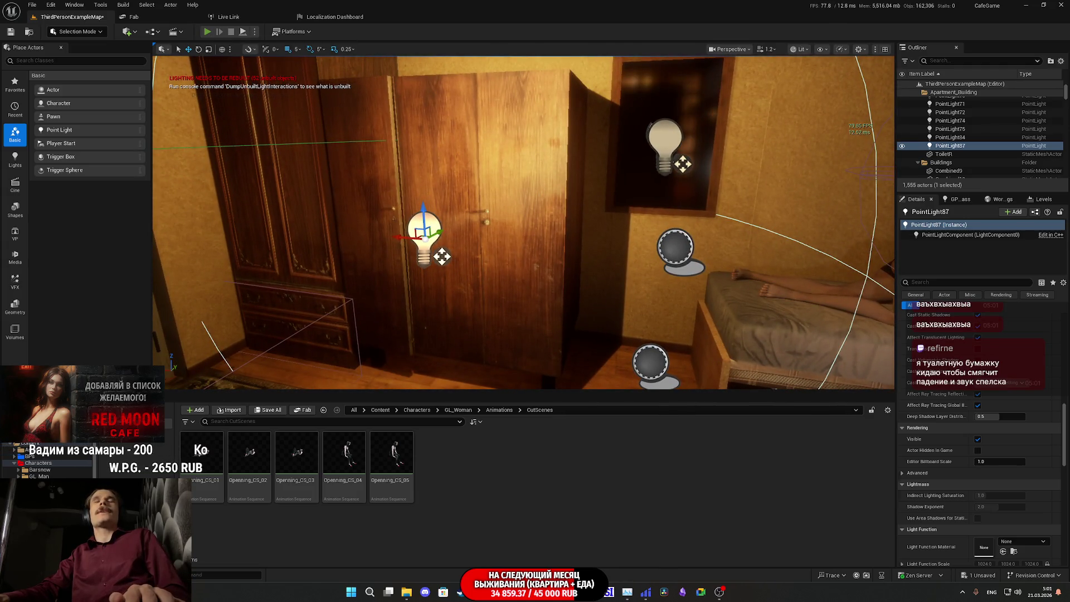
pyautogui.click(207, 32)
pyautogui.press('F11')
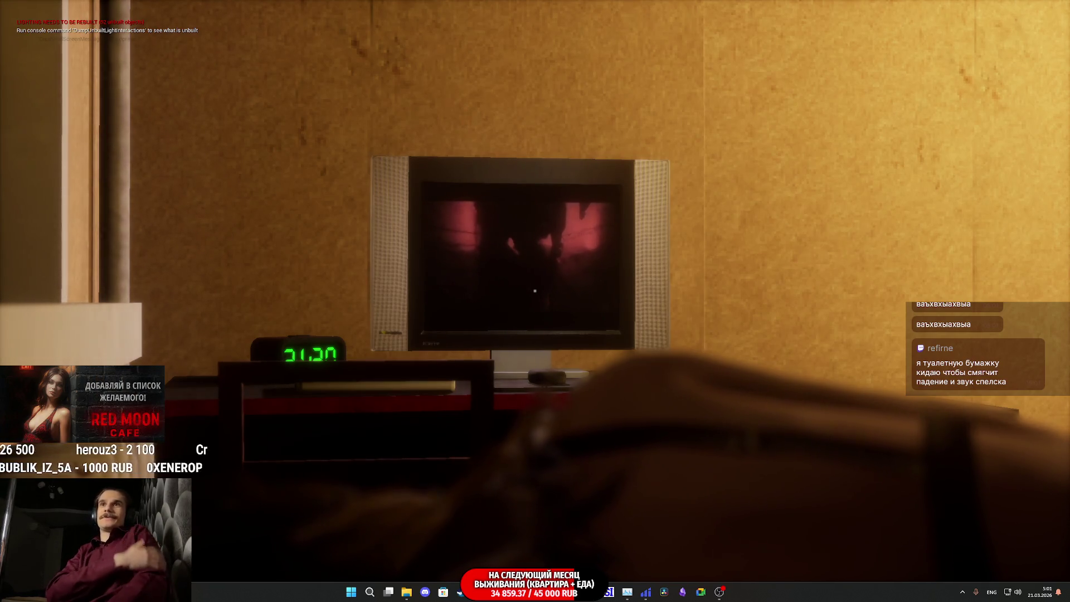
pyautogui.press('Escape')
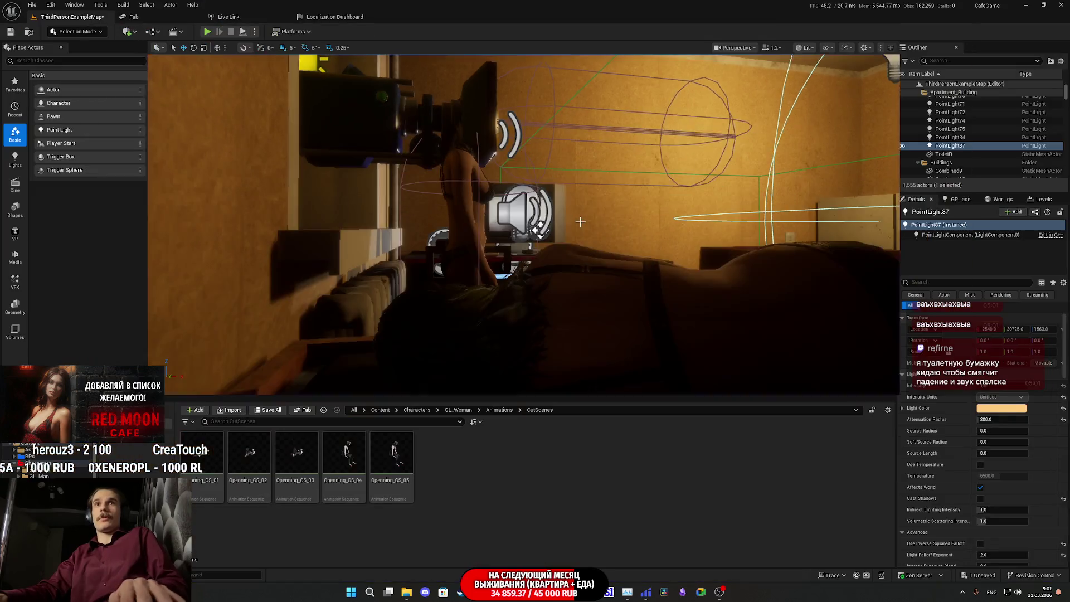
# Select Light_Switch_BP3 and untick Light_ON to turn the bedroom light off.
pyautogui.press('f')
pyautogui.click(441, 191)
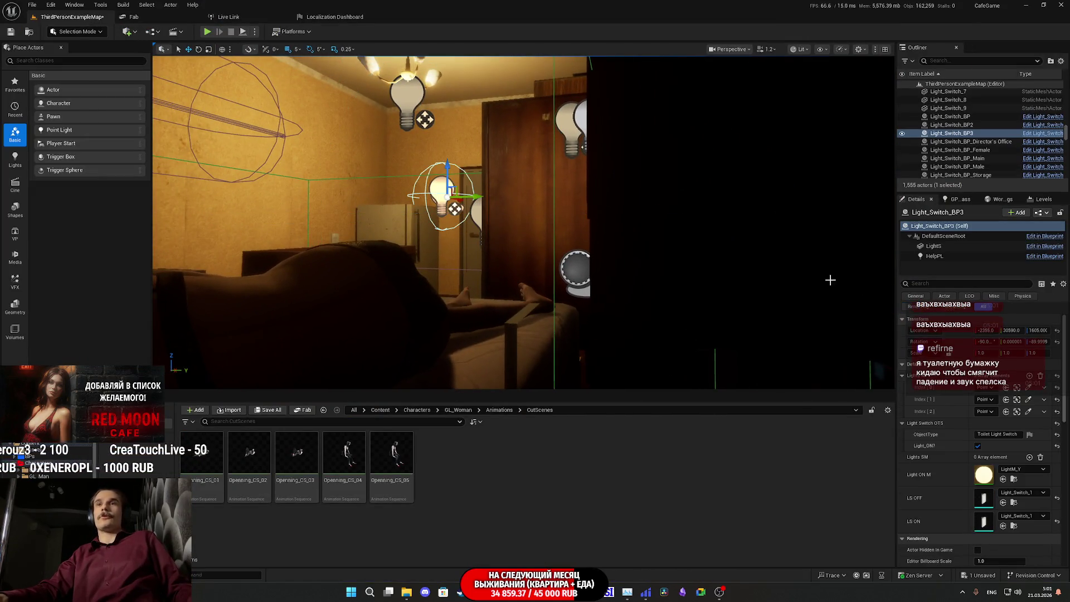
pyautogui.click(979, 448)
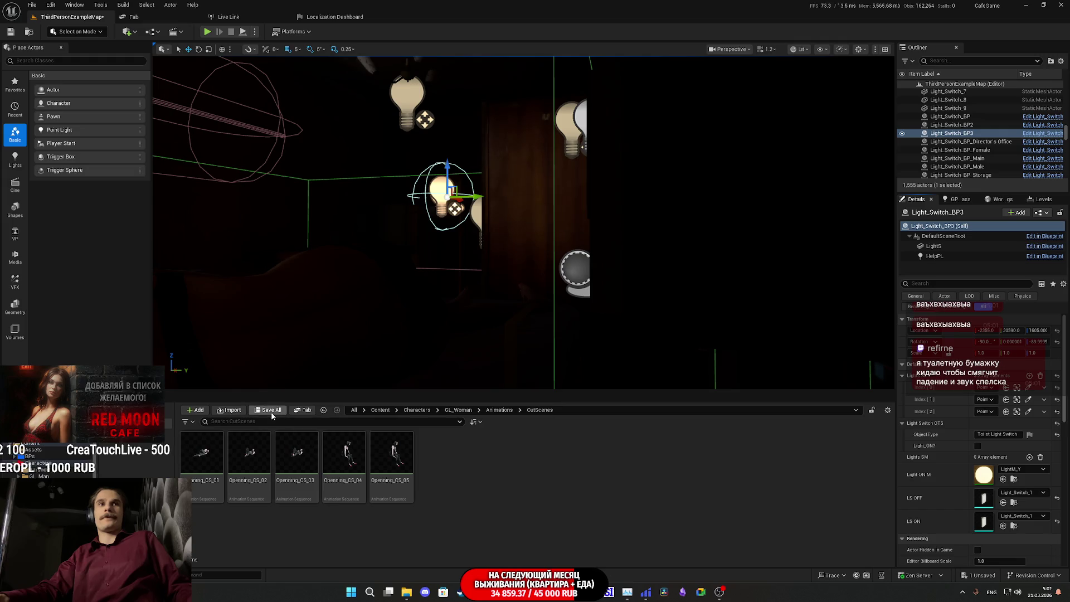
# Save all unsaved level changes and start a playtest with Alt+P.
pyautogui.click(271, 412)
pyautogui.click(612, 386)
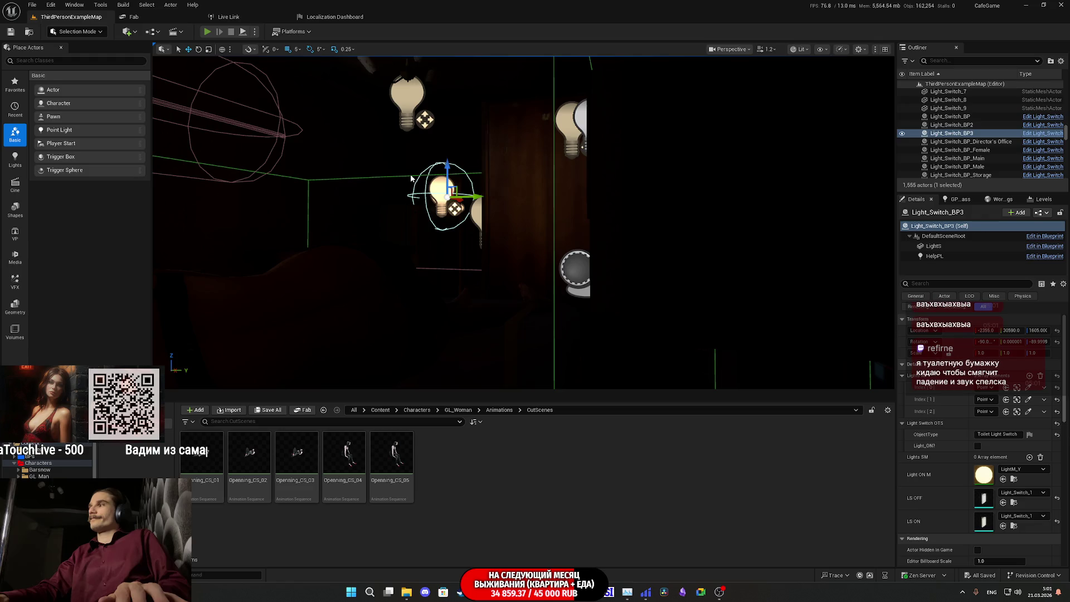
pyautogui.hotkey('alt', 'p')
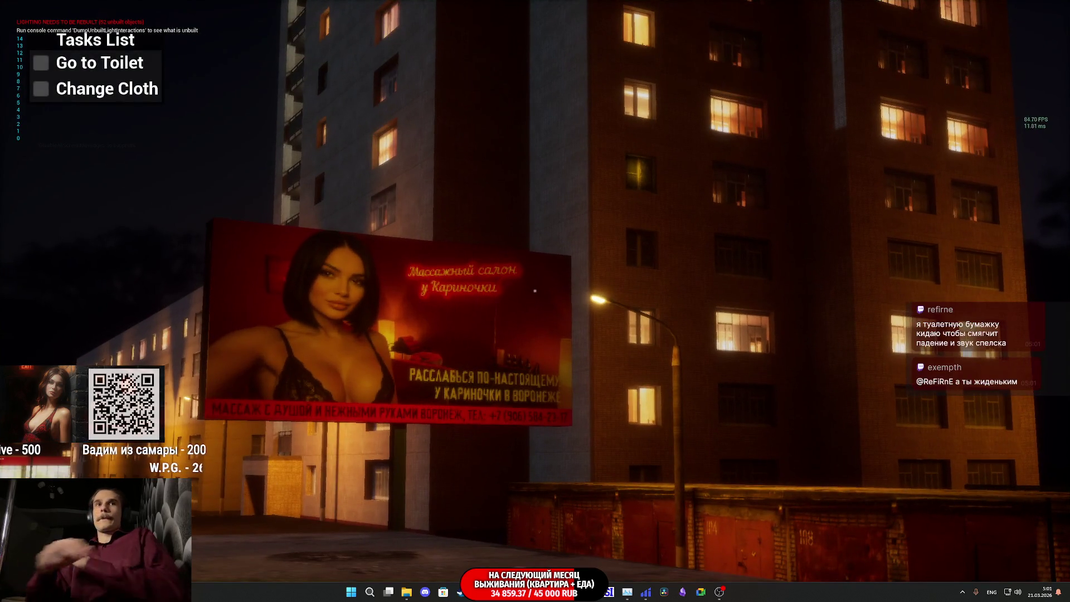
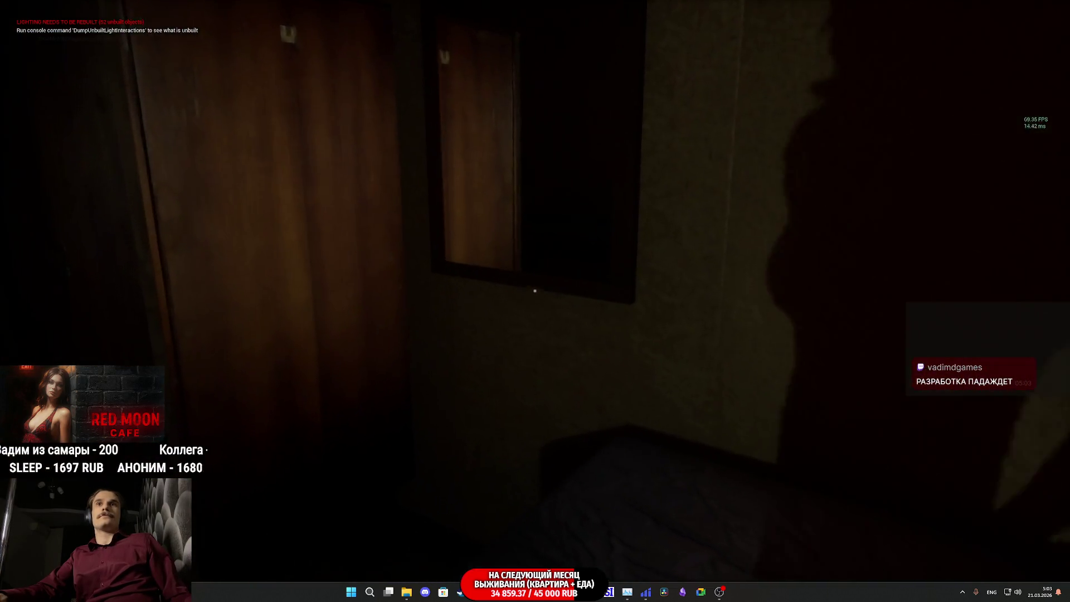
# Walk to the toilet light switch and toggle the light on and off several times.
pyautogui.press('w')
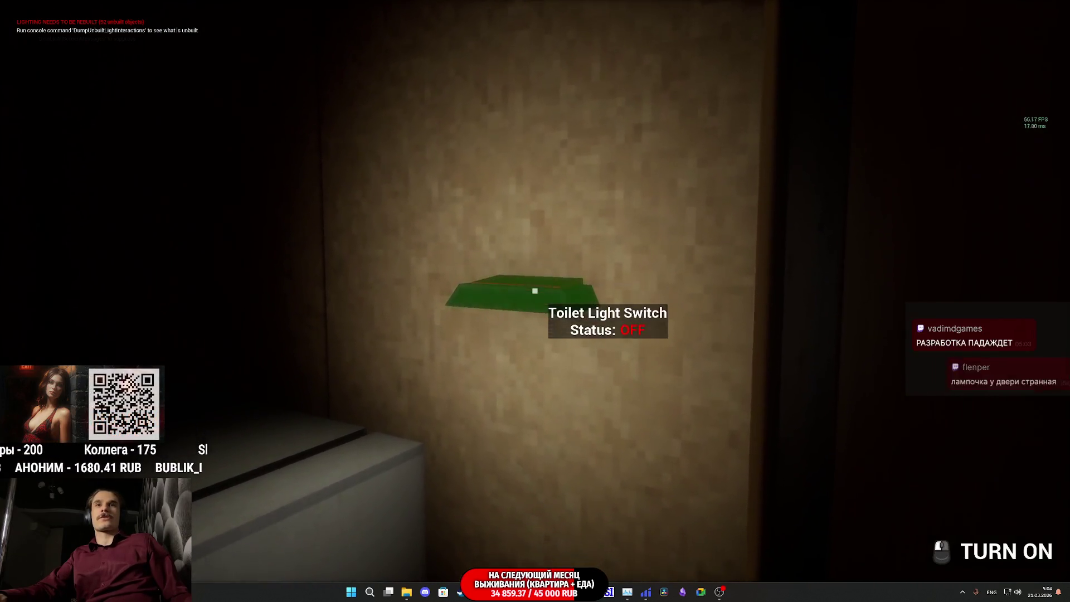
pyautogui.click(534, 290)
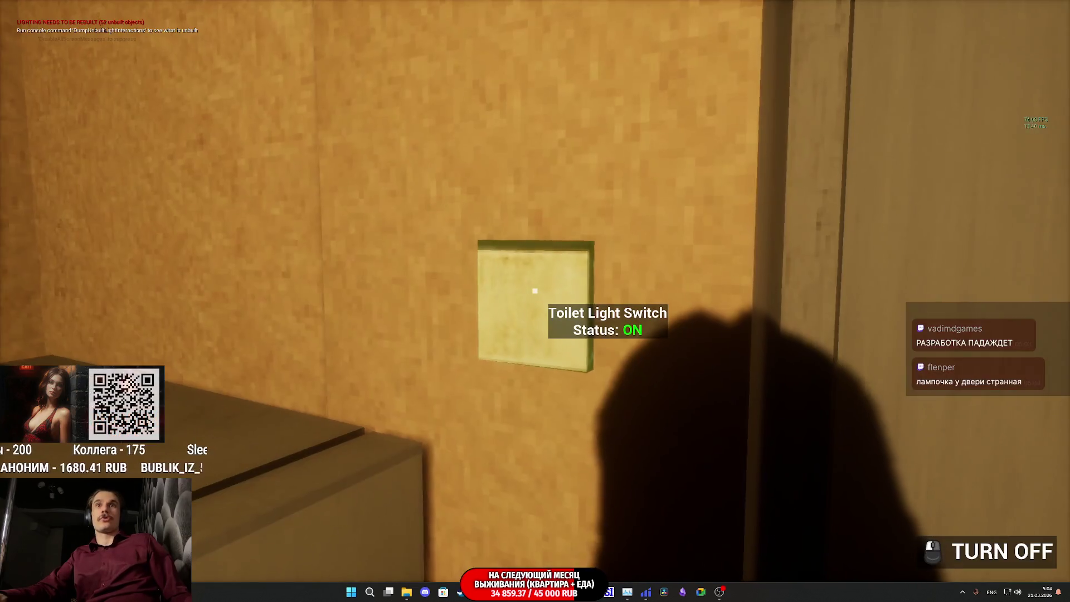
pyautogui.click(534, 290)
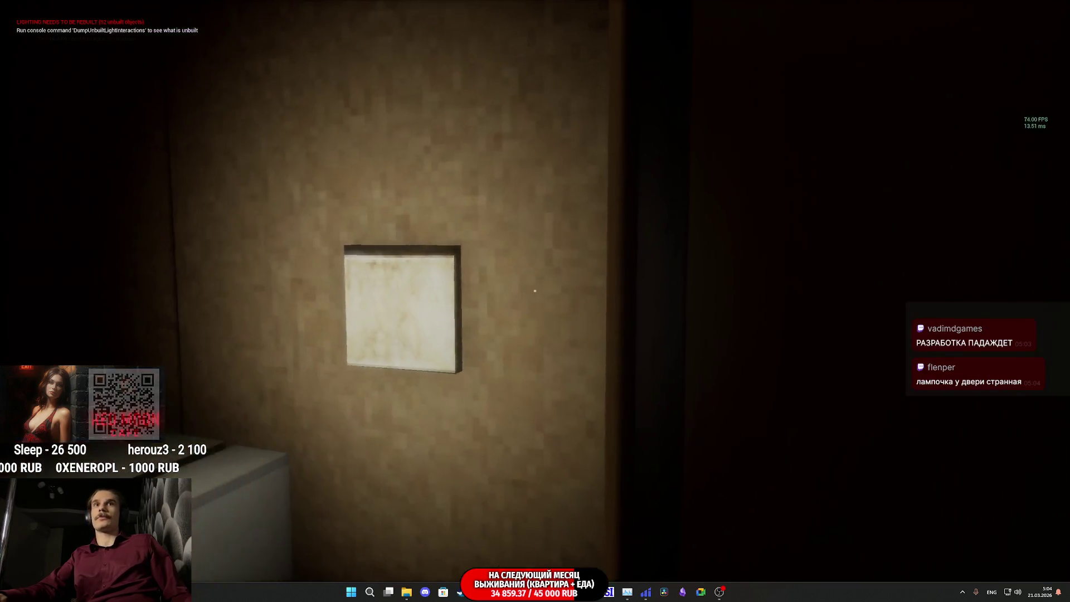
pyautogui.click(534, 290)
pyautogui.click(534, 291)
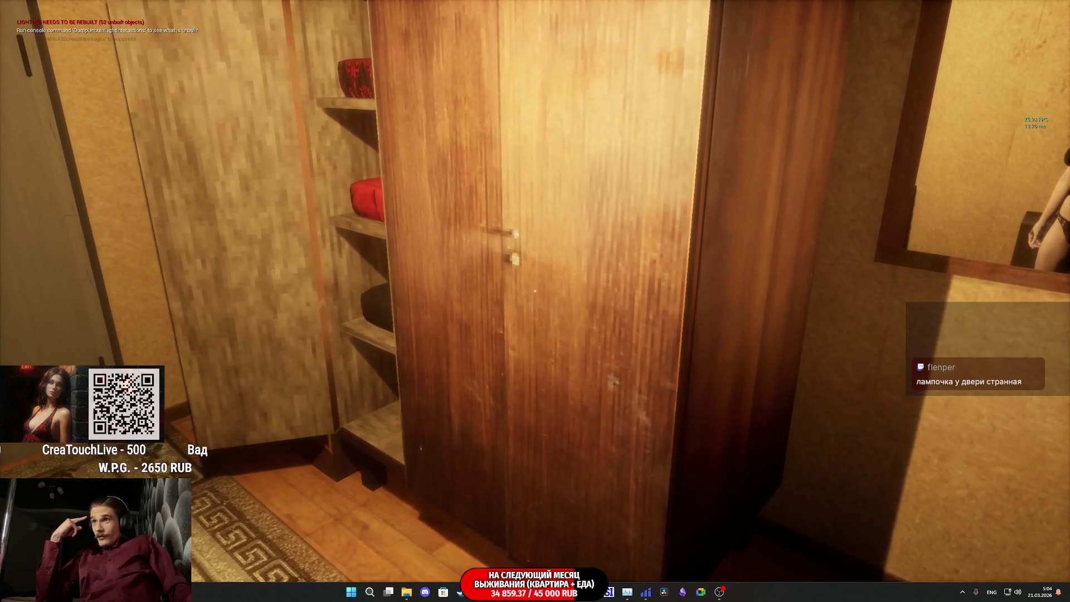
# Walk to the closet and open it, then stop playing and return to the editor layout.
pyautogui.press('w')
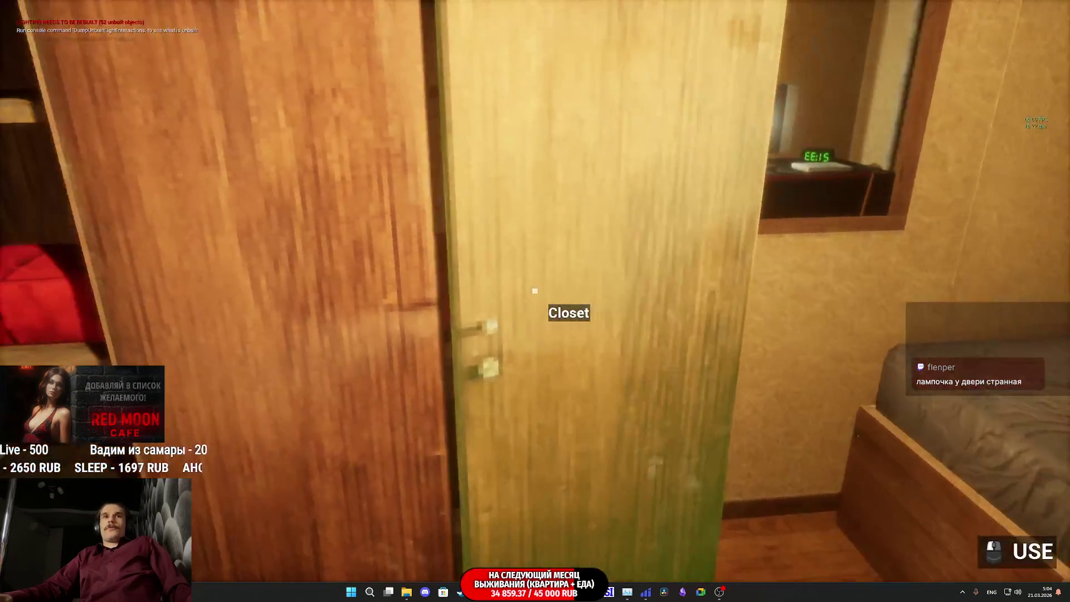
pyautogui.click(534, 290)
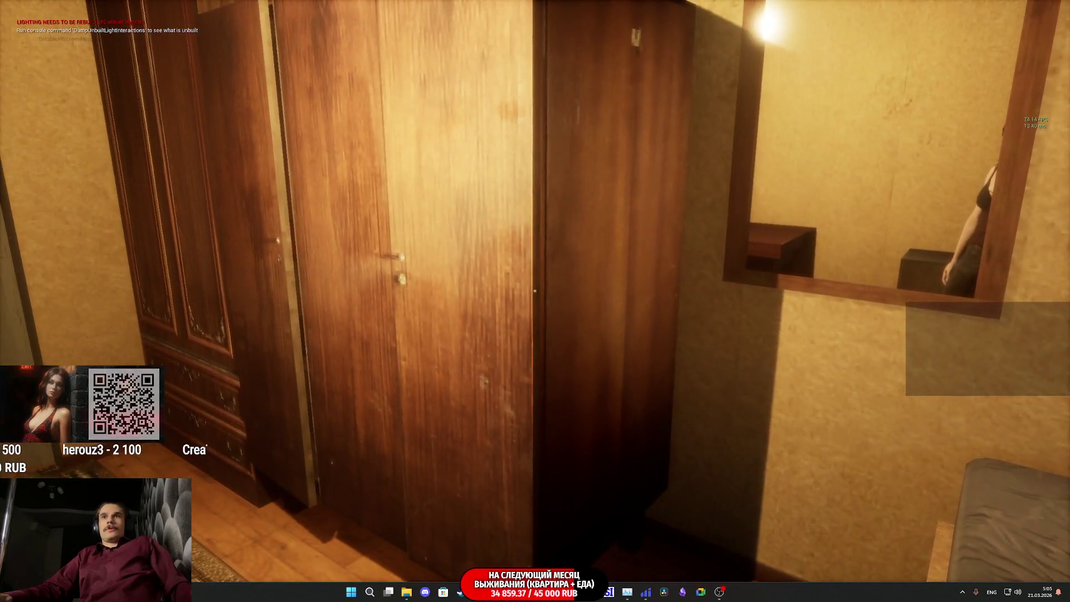
pyautogui.press('Escape')
pyautogui.press('F11')
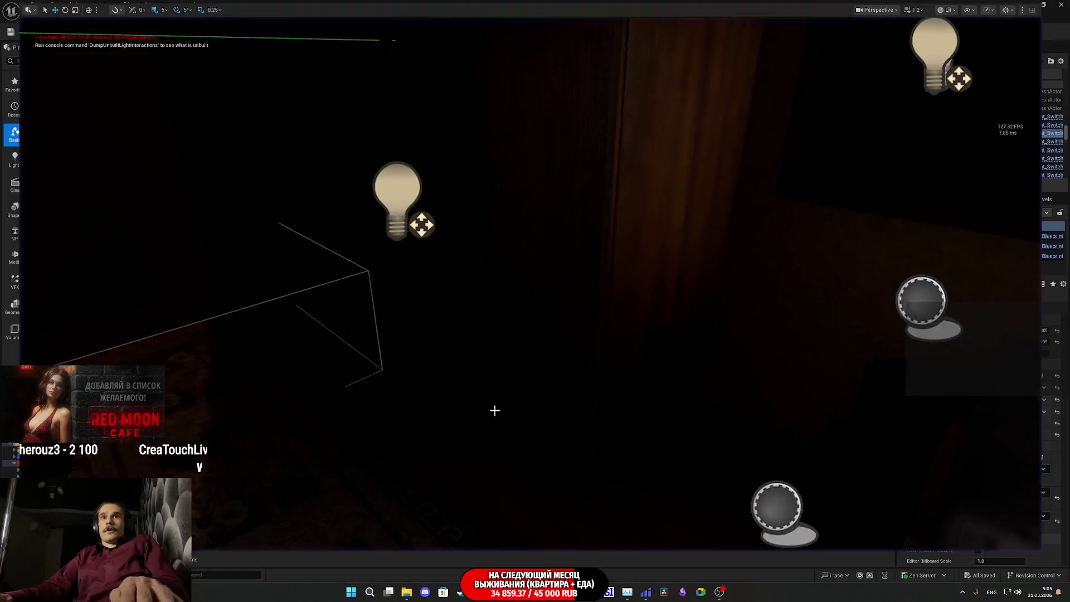
# Select the toilet's PointLight87, fly back through the room and save the level.
pyautogui.click(427, 155)
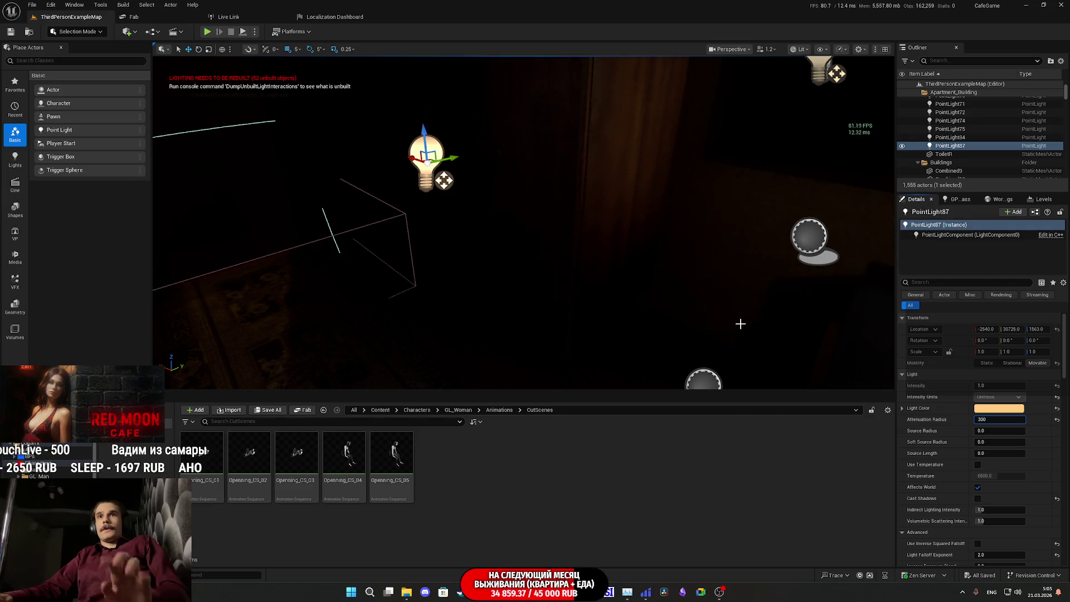
pyautogui.moveTo(740, 324)
pyautogui.mouseDown()
pyautogui.moveTo(636, 301)
pyautogui.moveTo(619, 317)
pyautogui.moveTo(270, 298)
pyautogui.mouseUp()
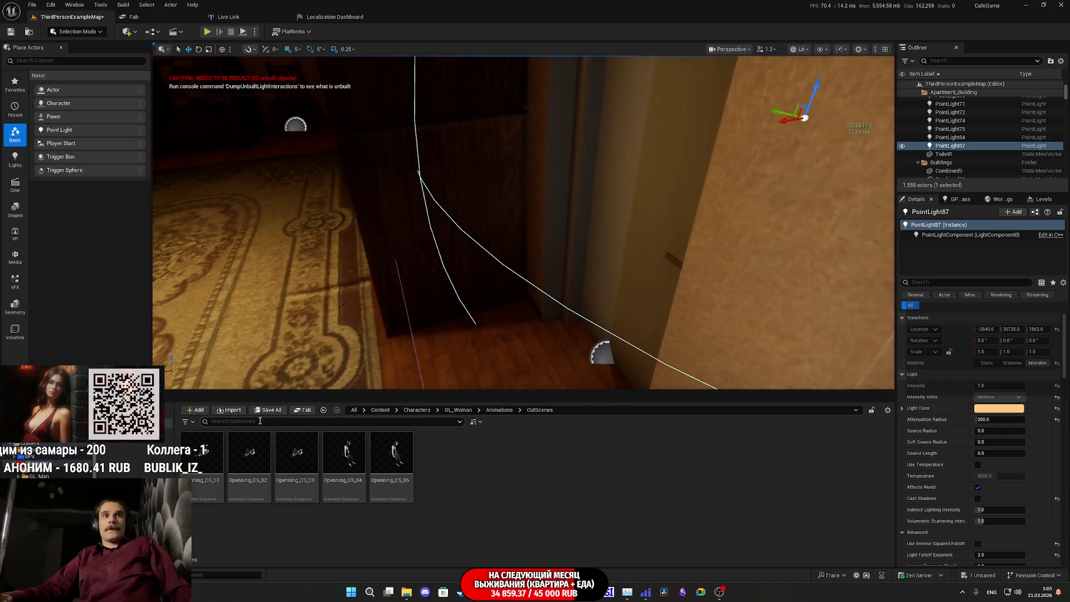
pyautogui.click(268, 411)
pyautogui.click(597, 387)
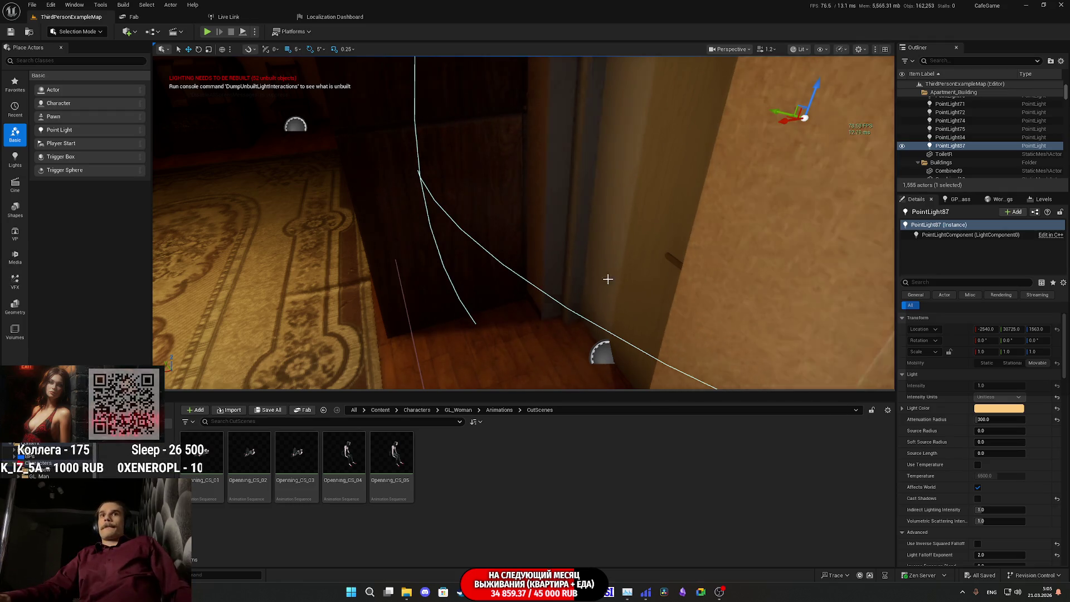
# Focus the view on the light and select the Light_Switch_BP3 actor to show its details.
pyautogui.press('f')
pyautogui.press('f')
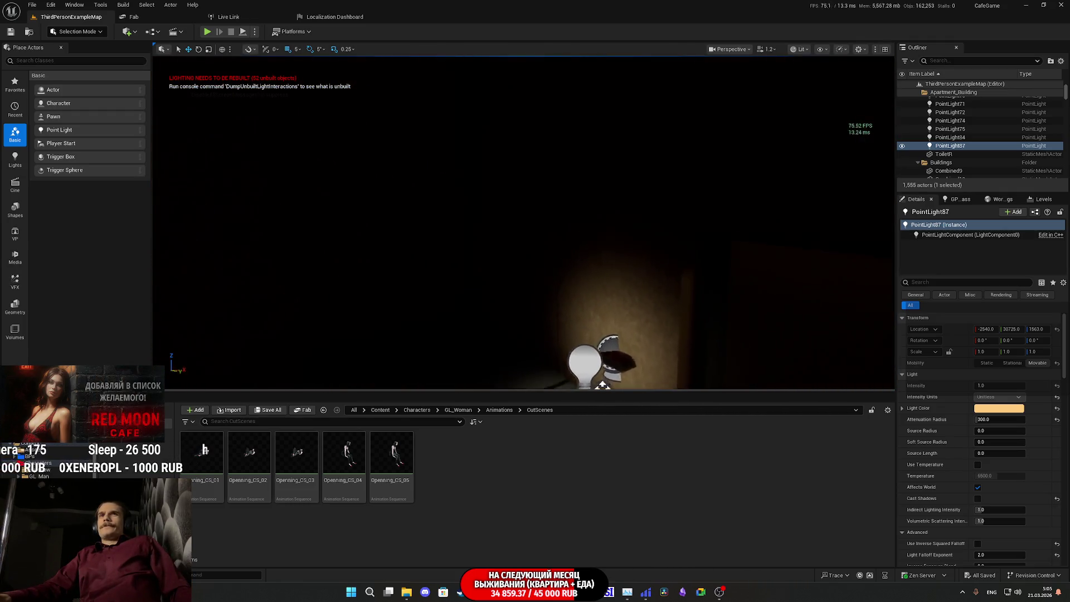
pyautogui.click(521, 273)
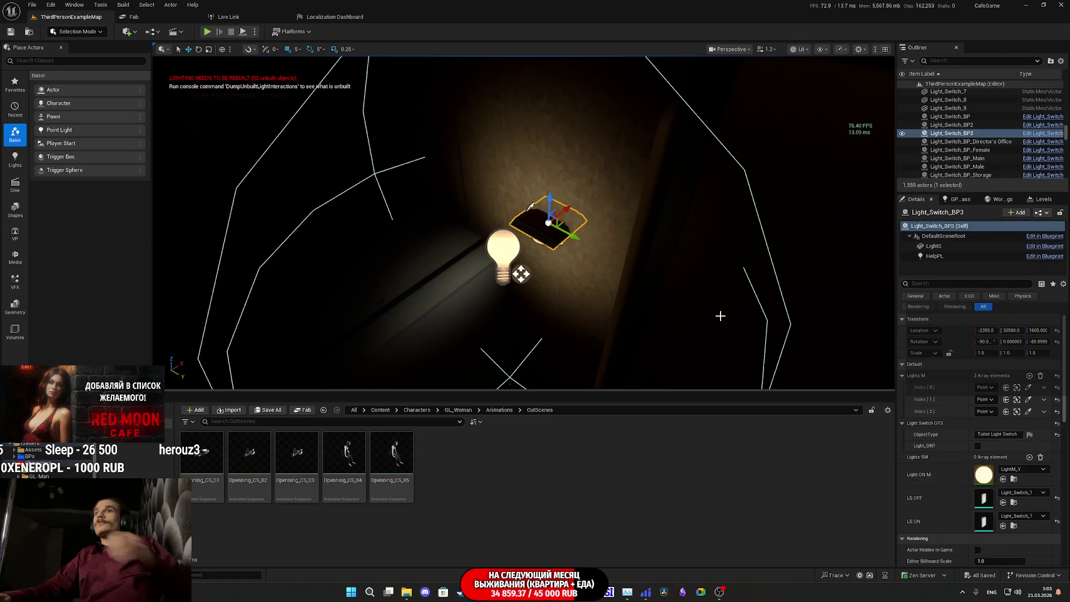
# Assign the Light_Switch_1 mesh to the switch's Lights component and save the level.
pyautogui.click(1015, 502)
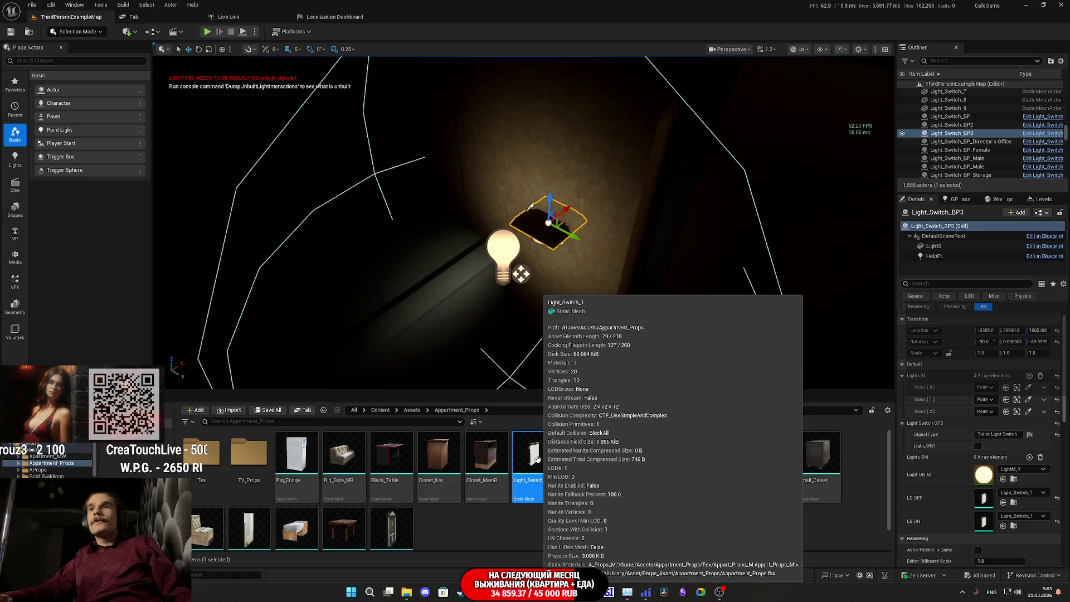
pyautogui.click(944, 248)
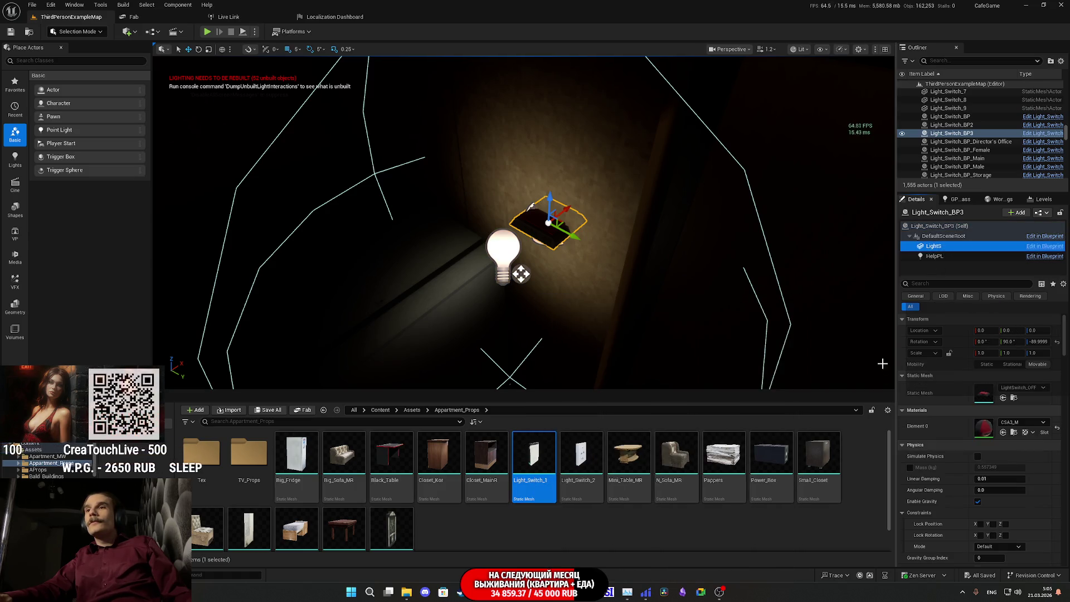
pyautogui.moveTo(535, 490); pyautogui.dragTo(975, 399)
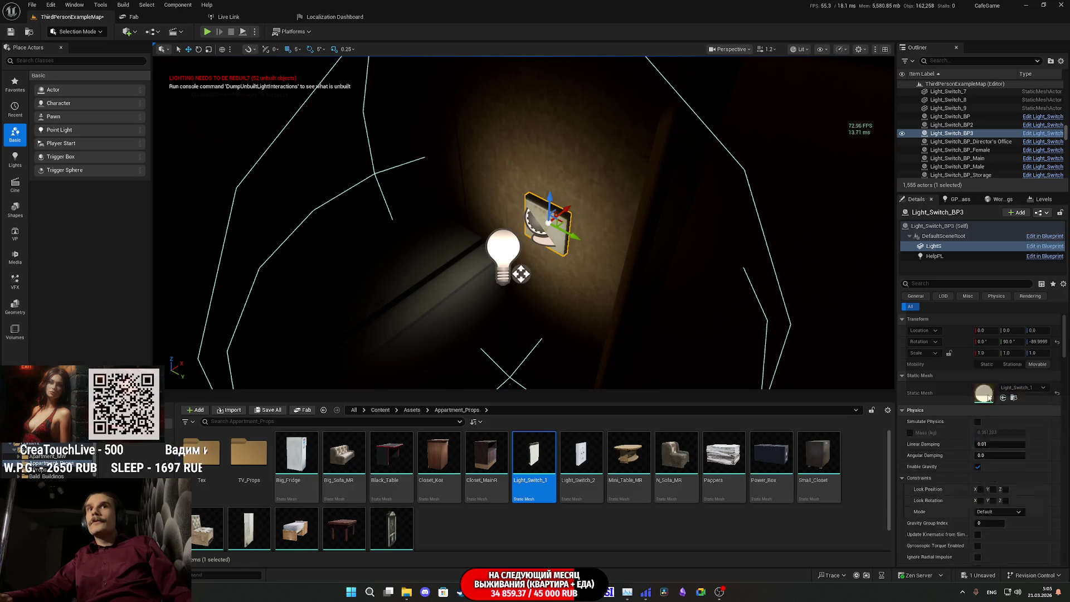
pyautogui.click(268, 411)
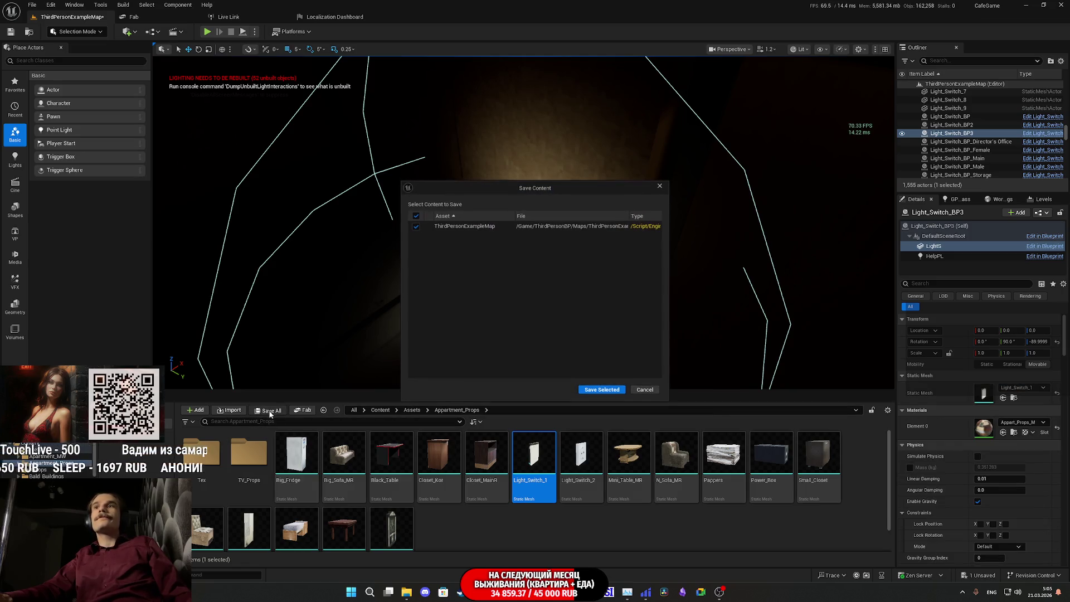
pyautogui.click(599, 390)
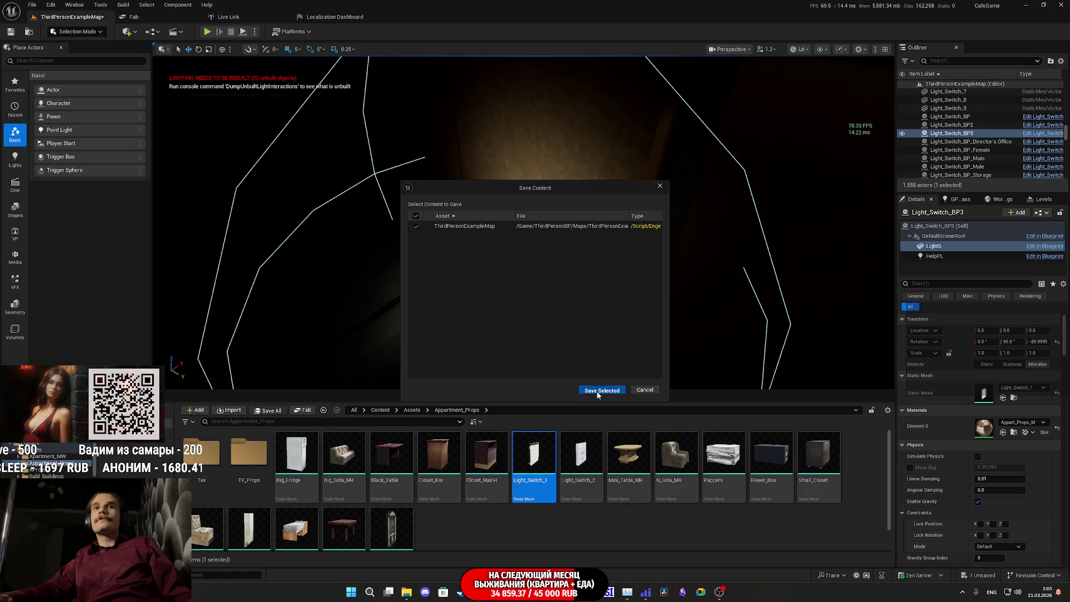
# Briefly inspect the Light_Switch_2 mesh, close it and start a new play session.
pyautogui.doubleClick(577, 452)
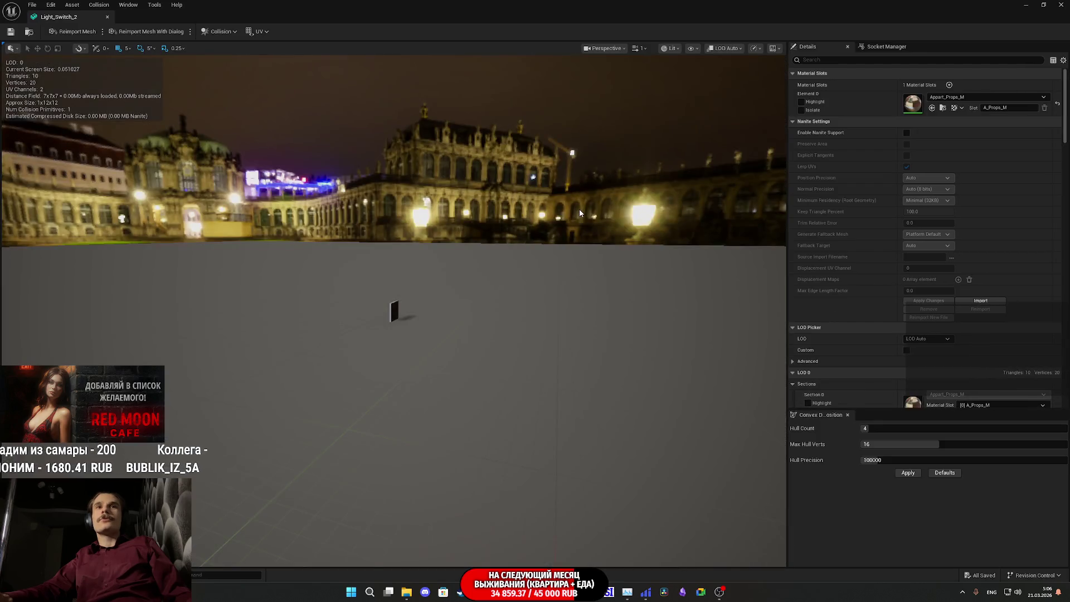
pyautogui.click(1061, 5)
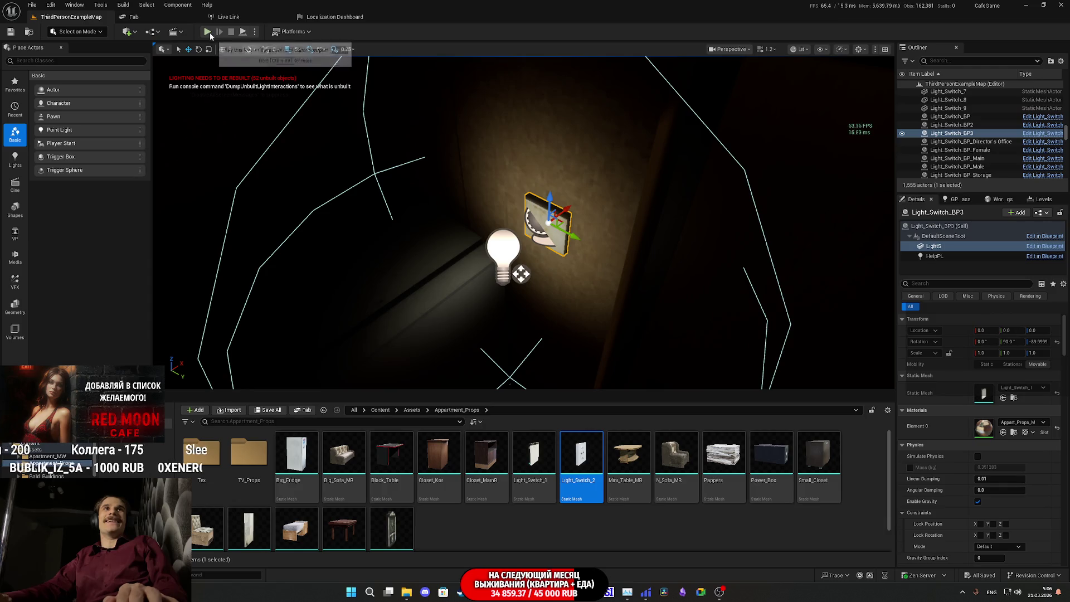
pyautogui.press('F11')
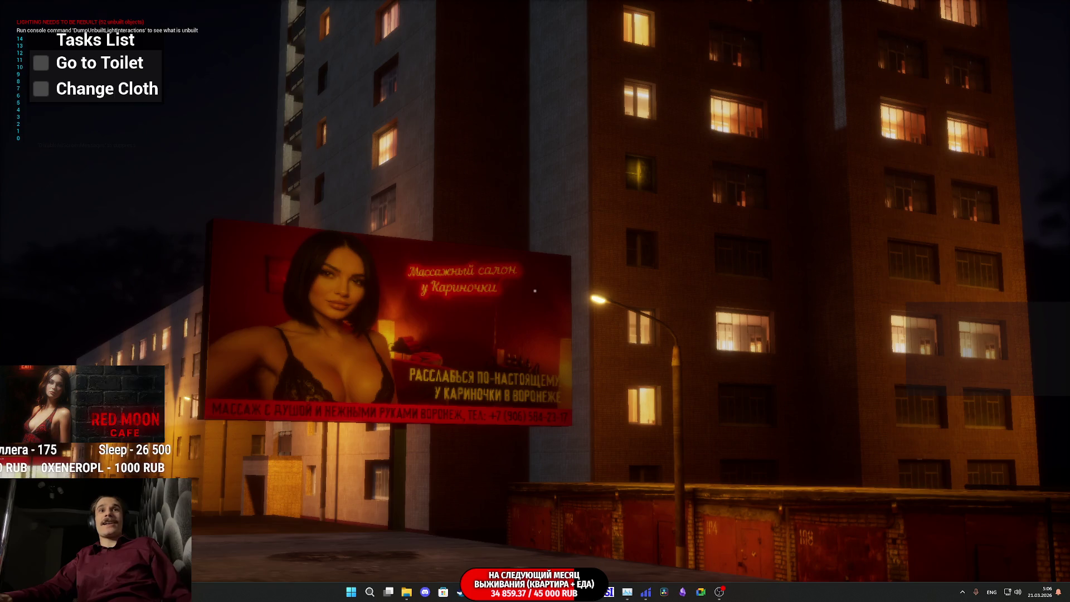
# Stop playing, open the level blueprint and navigate to the Have Beer E and Move To TV nodes.
pyautogui.press('Escape')
pyautogui.press('F11')
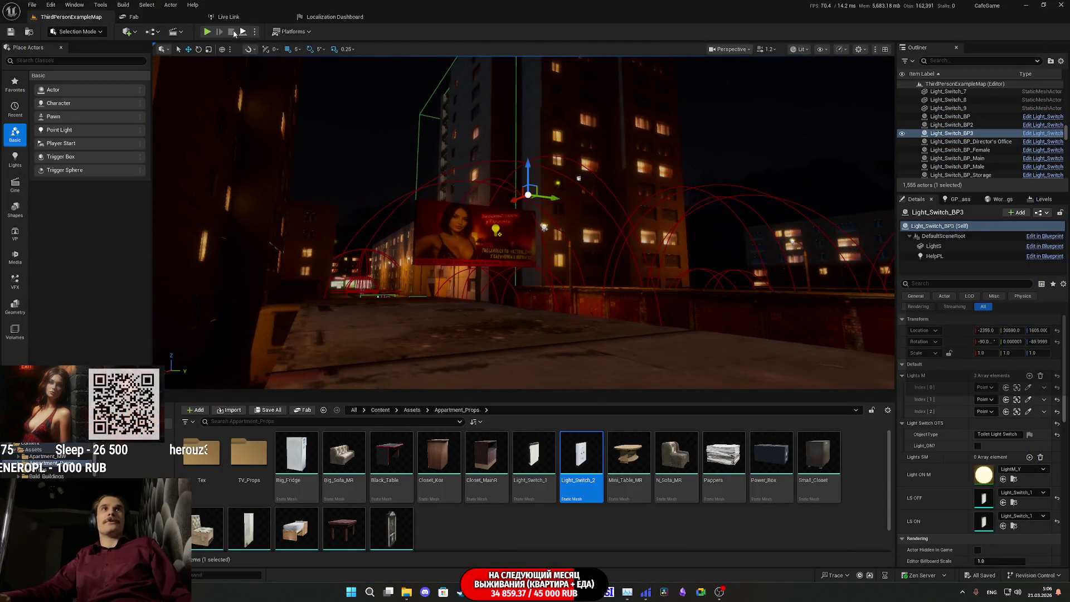
pyautogui.click(153, 33)
pyautogui.click(193, 73)
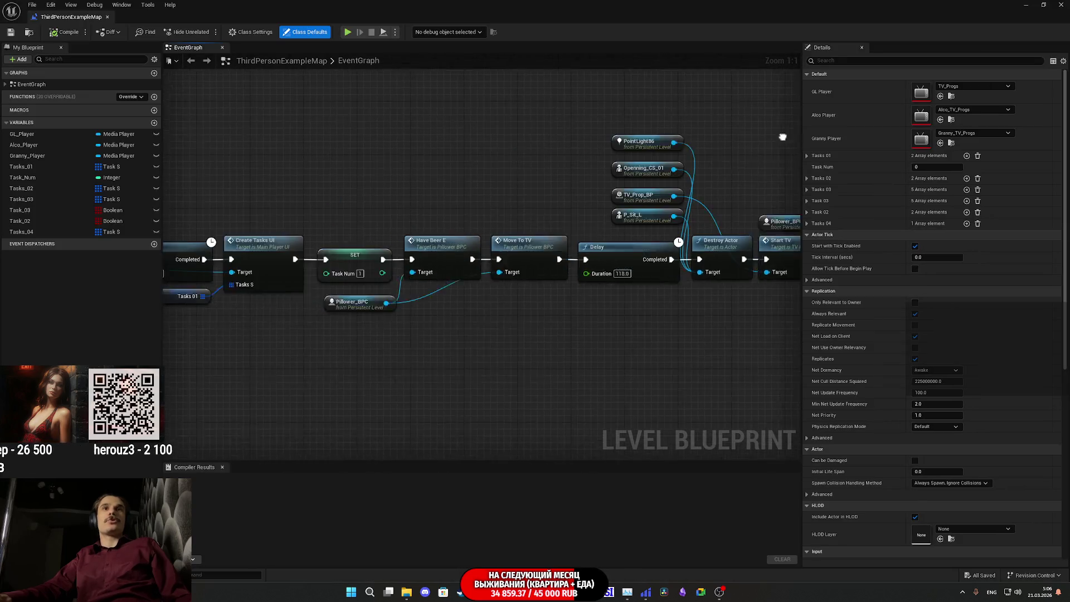
pyautogui.moveTo(444, 155); pyautogui.dragTo(798, 297)
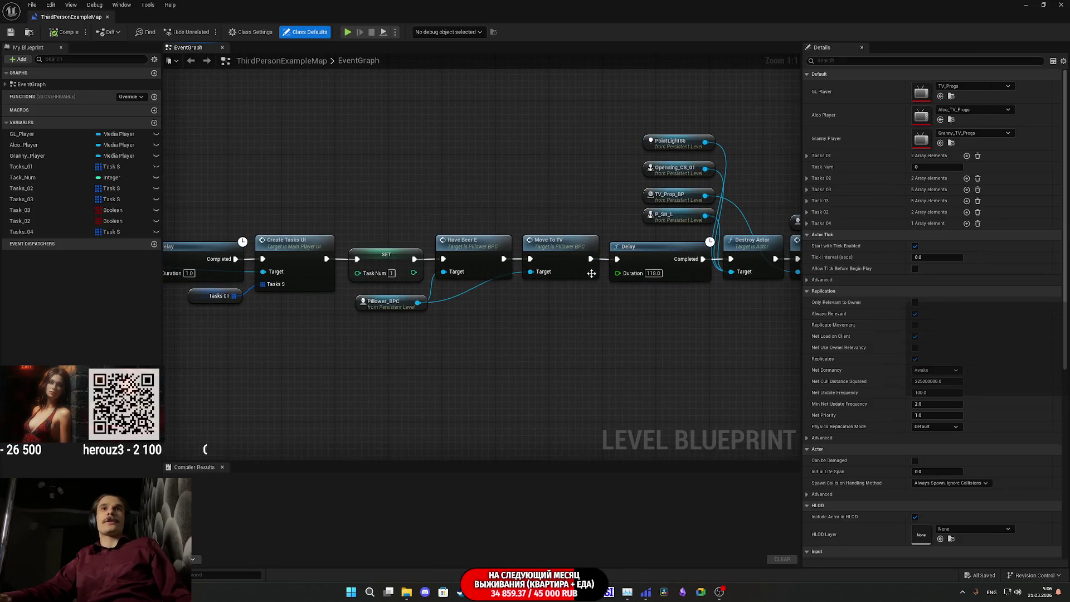
pyautogui.moveTo(494, 259); pyautogui.dragTo(378, 298)
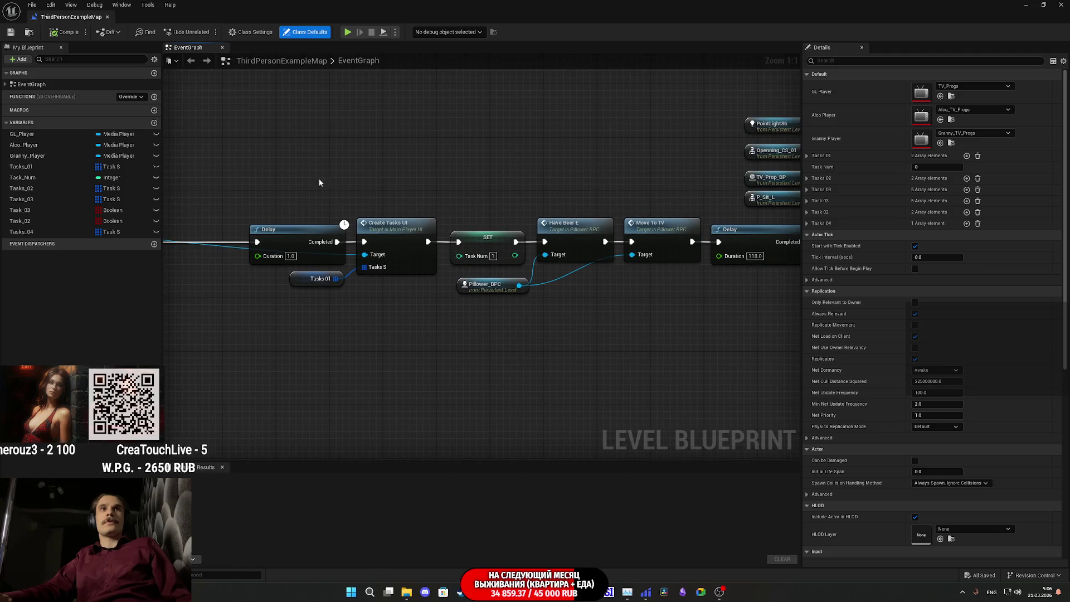
pyautogui.moveTo(463, 268); pyautogui.dragTo(382, 190)
pyautogui.moveTo(382, 191)
pyautogui.mouseDown()
pyautogui.moveTo(426, 193)
pyautogui.moveTo(303, 194)
pyautogui.mouseUp()
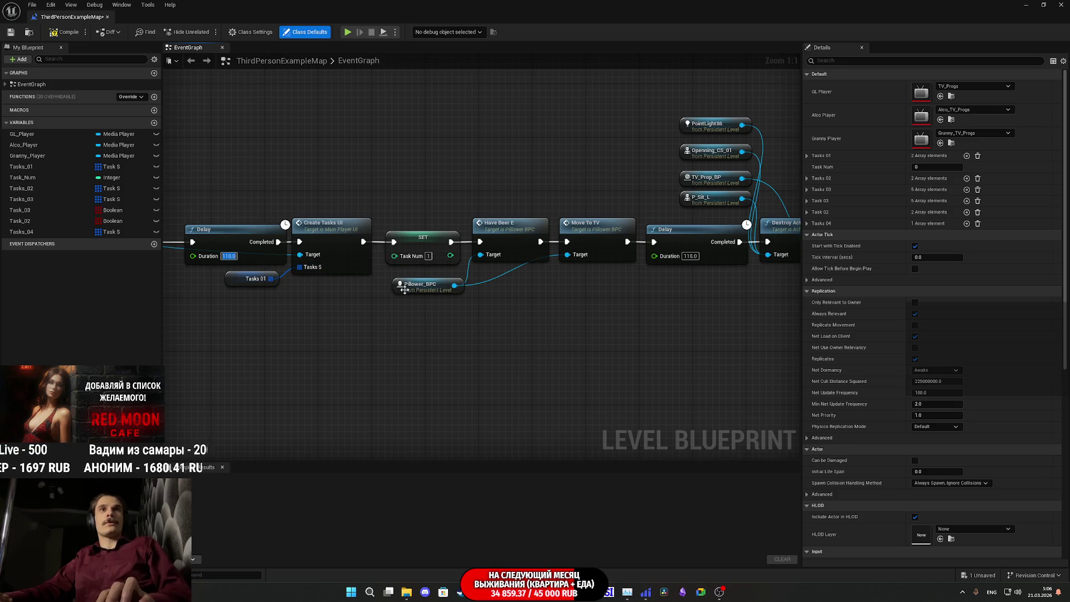
pyautogui.moveTo(403, 287); pyautogui.dragTo(275, 284)
# Wire Move To TV to Destroy Actor, delete the second Delay and move the chain before the 110-second Delay.
pyautogui.moveTo(499, 240)
pyautogui.mouseDown()
pyautogui.moveTo(640, 240)
pyautogui.moveTo(459, 283)
pyautogui.mouseUp()
pyautogui.click(590, 243)
pyautogui.press('Delete')
pyautogui.moveTo(421, 315); pyautogui.dragTo(664, 97)
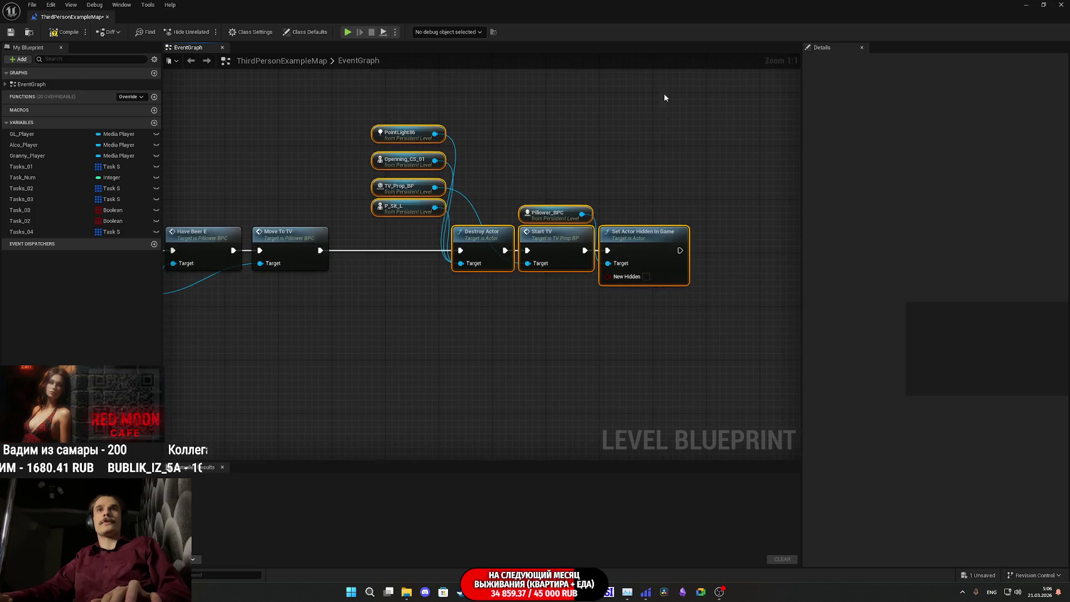
pyautogui.moveTo(599, 219); pyautogui.dragTo(496, 220)
pyautogui.click(377, 279)
pyautogui.moveTo(377, 280); pyautogui.dragTo(759, 257)
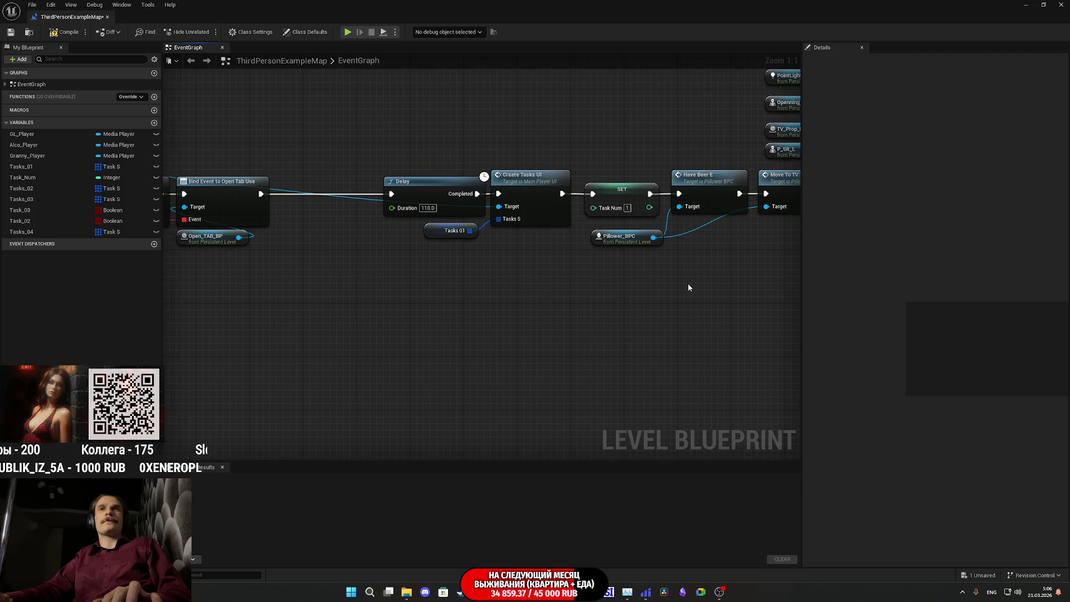
pyautogui.hotkey('ctrl', 'z')
# Compile and save the level blueprint and return to the level editor.
pyautogui.click(11, 33)
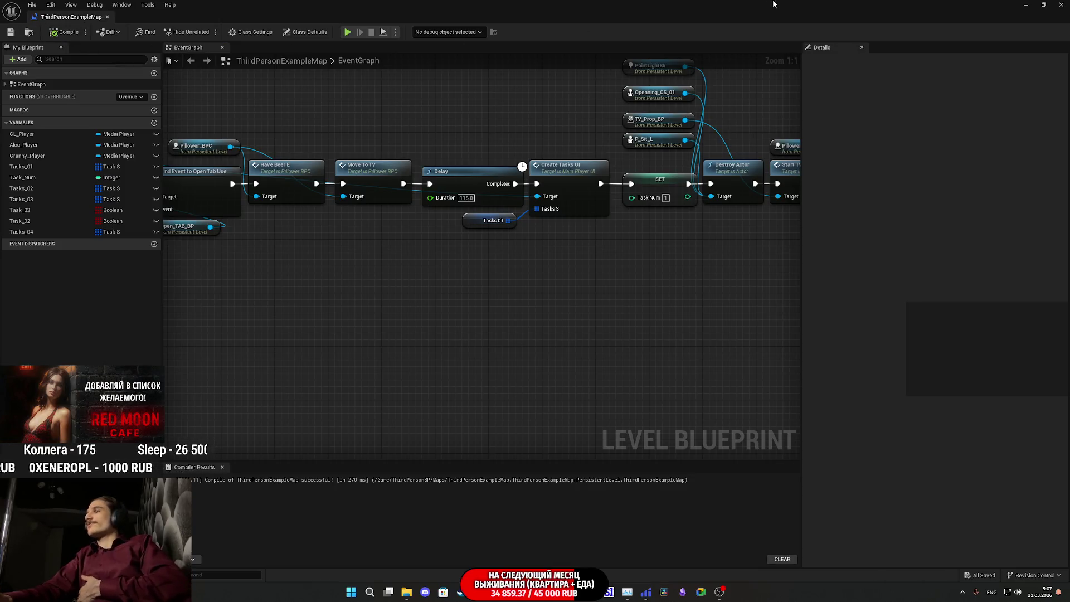
pyautogui.hotkey('alt', 'Tab')
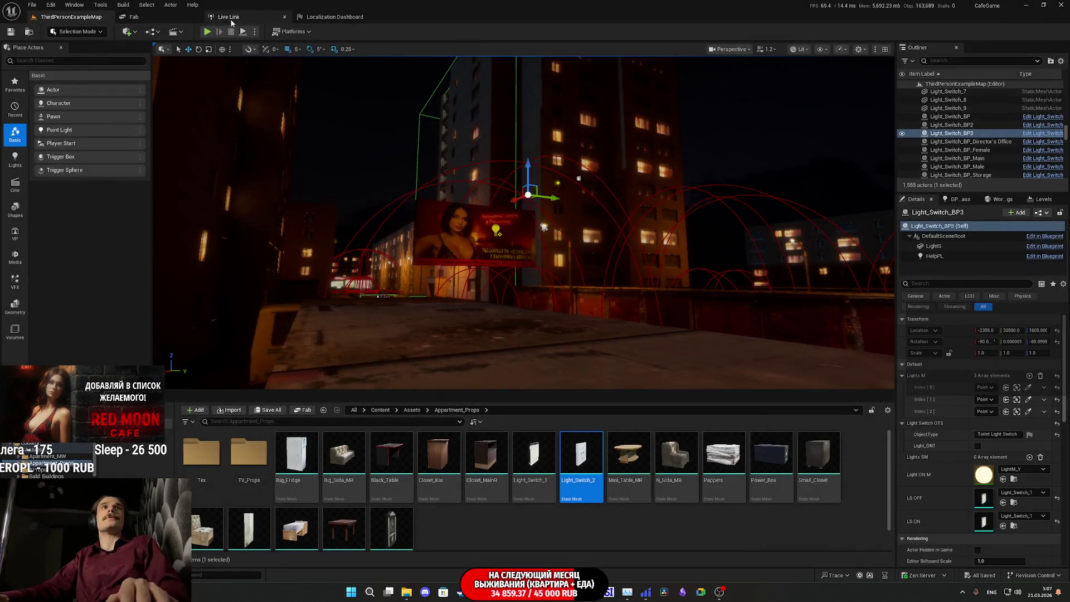
# Start a play session, walk to the toilet light switch and turn the light on.
pyautogui.hotkey('alt', 'p')
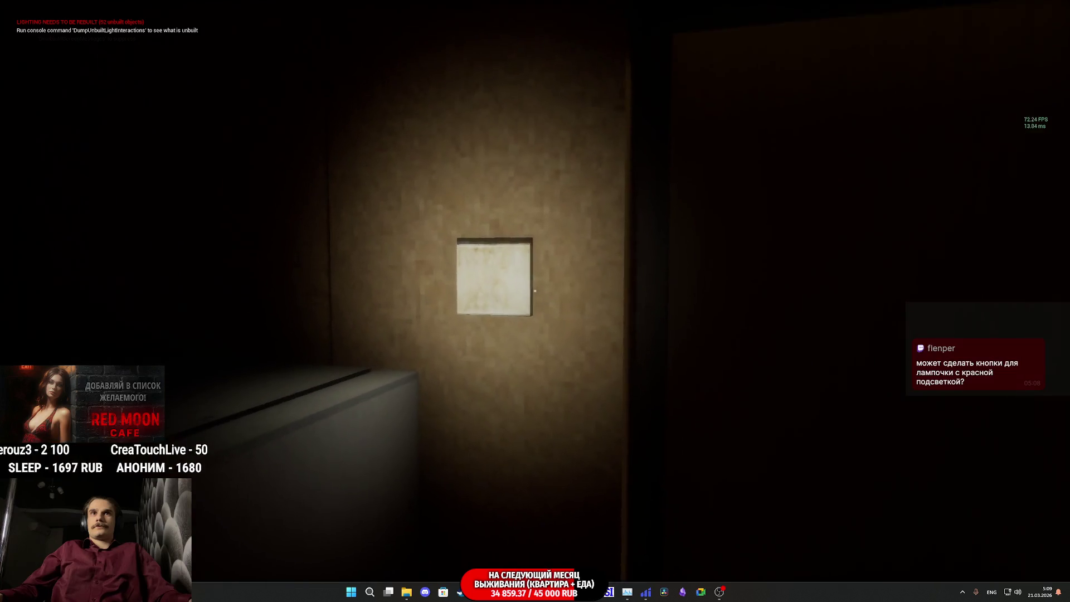
pyautogui.click(534, 291)
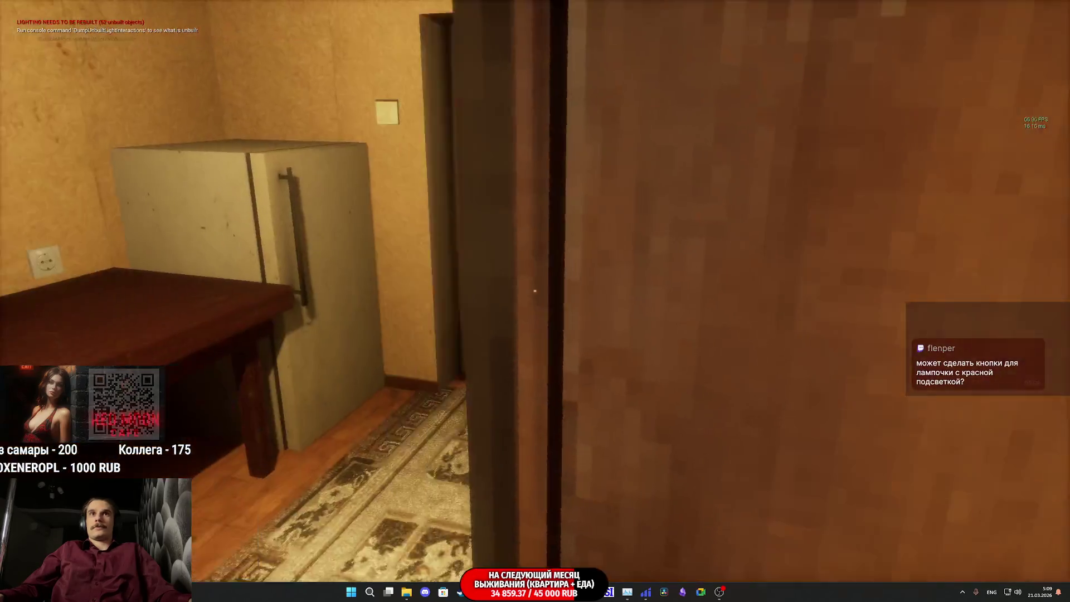
# Close the door, then sit in the free chair and stand up a couple of times.
pyautogui.click(534, 290)
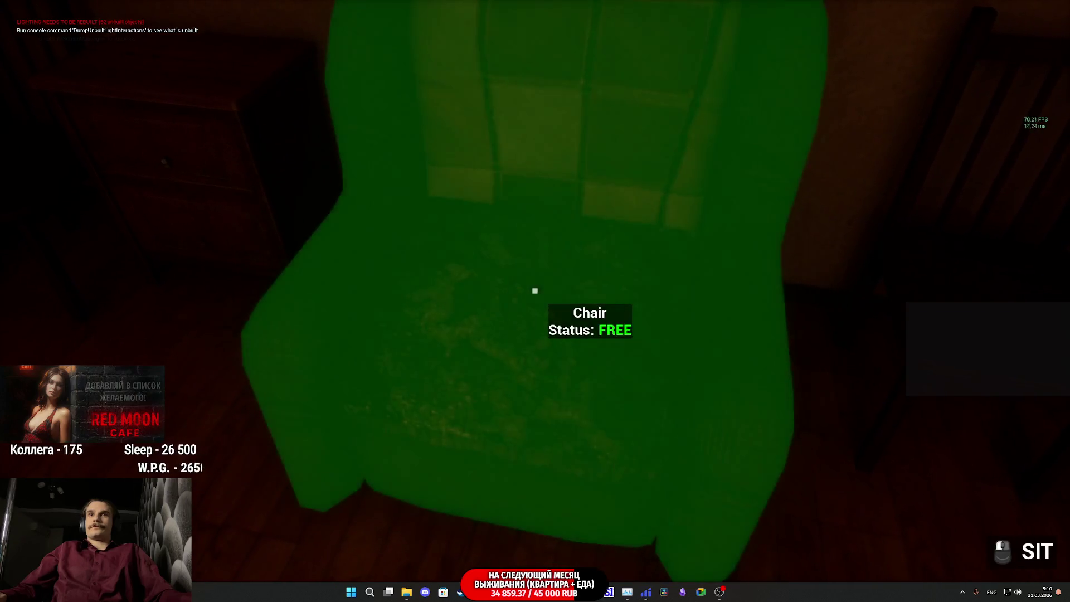
pyautogui.click(535, 290)
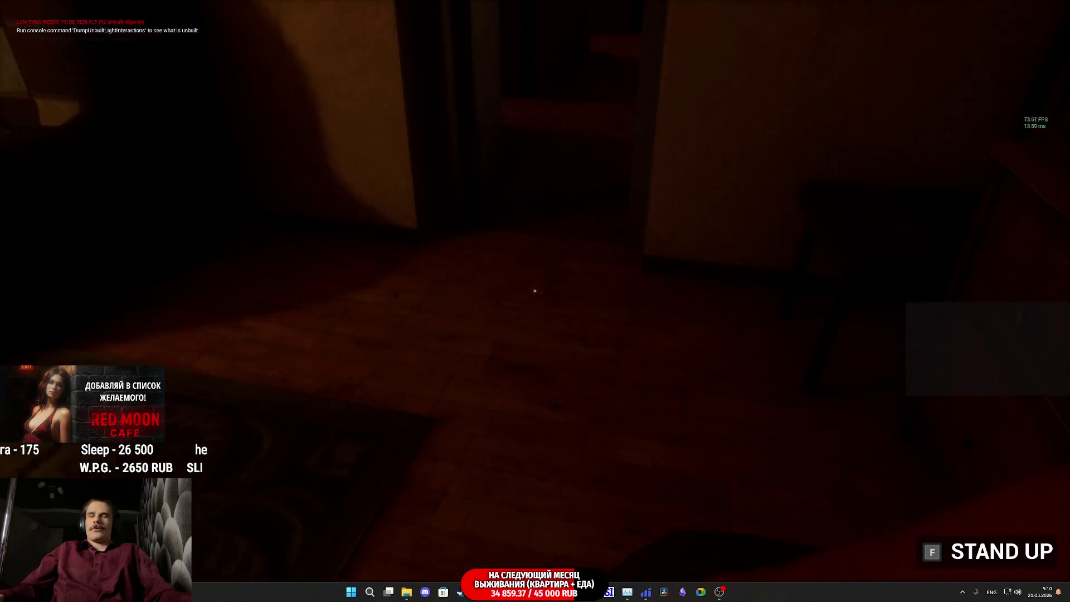
pyautogui.press('f')
pyautogui.press('f')
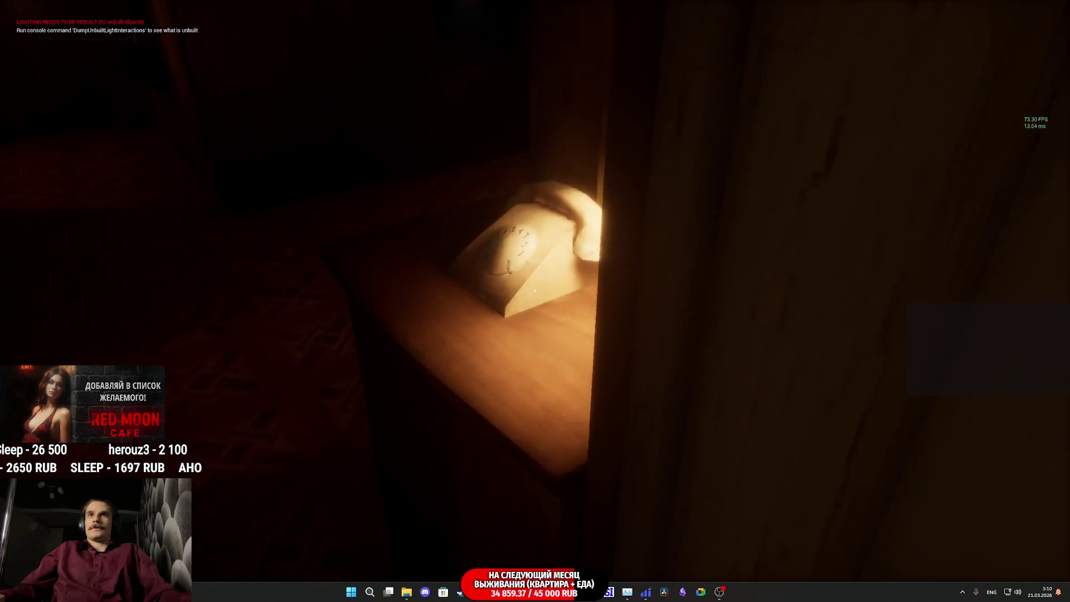
pyautogui.press('f')
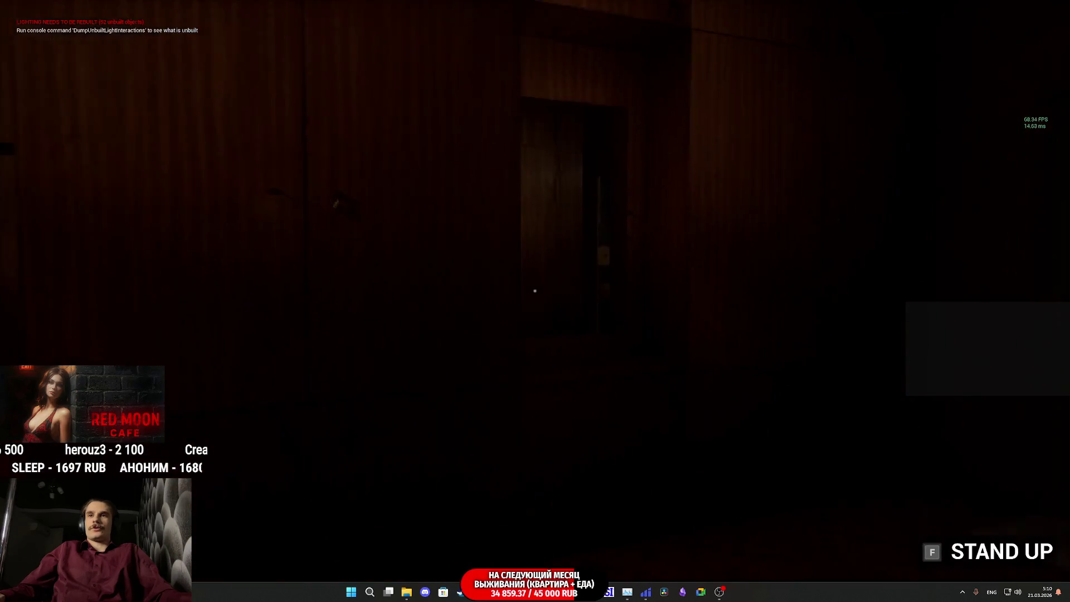
pyautogui.press('f')
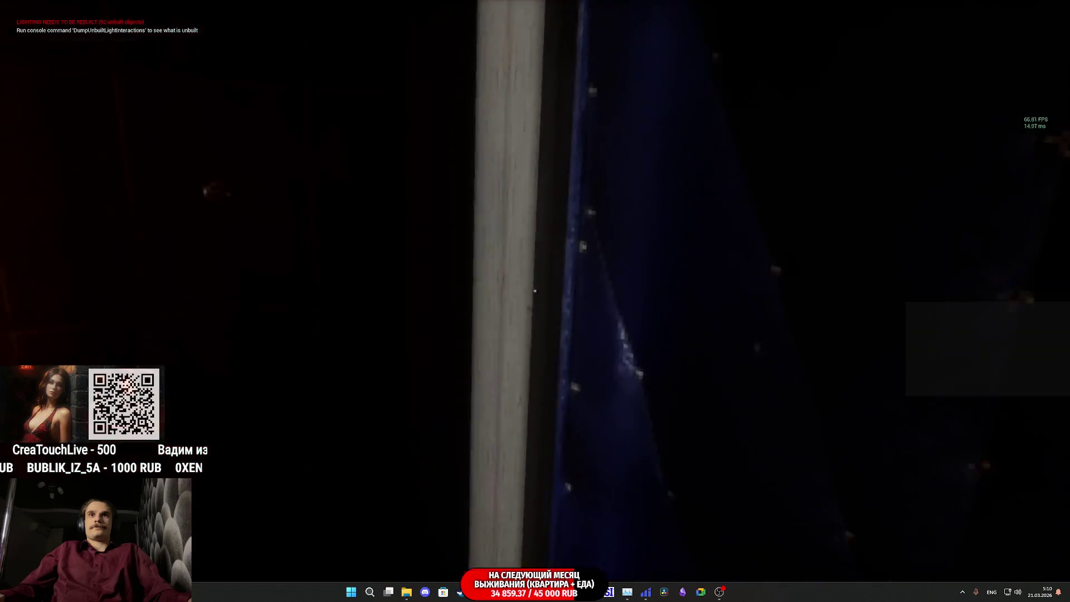
# Walk through the lit room past the seated woman into the dark hallway toward the light switches.
pyautogui.press('w')
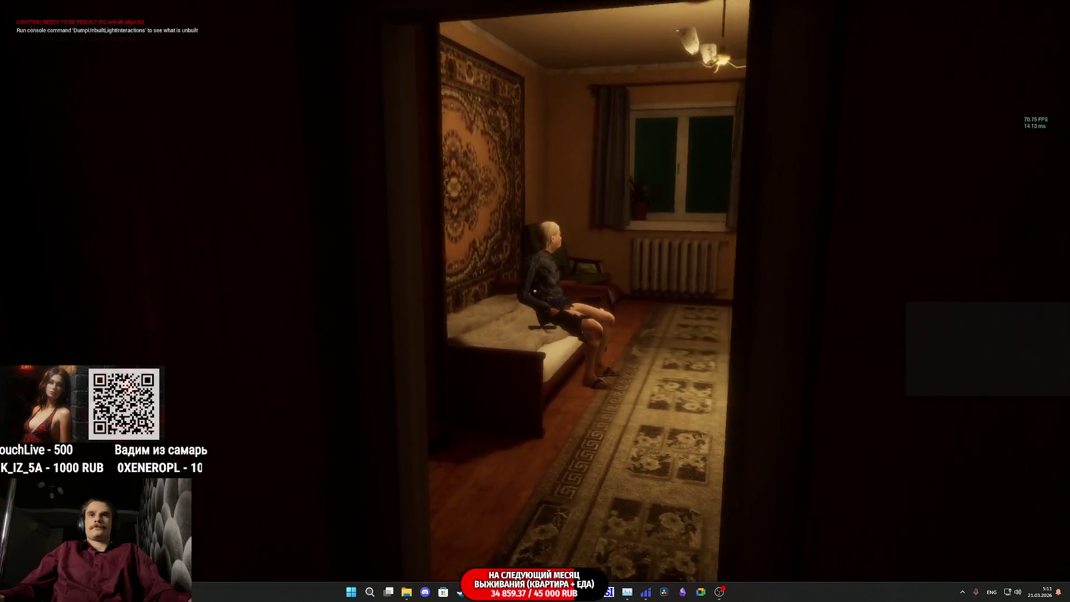
pyautogui.press('w')
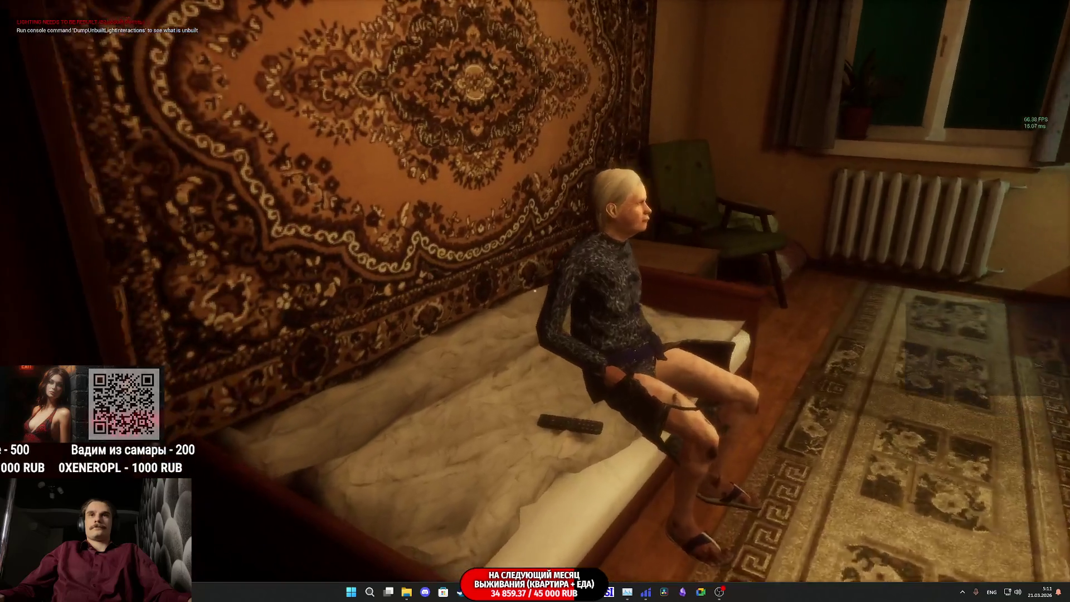
pyautogui.press('w')
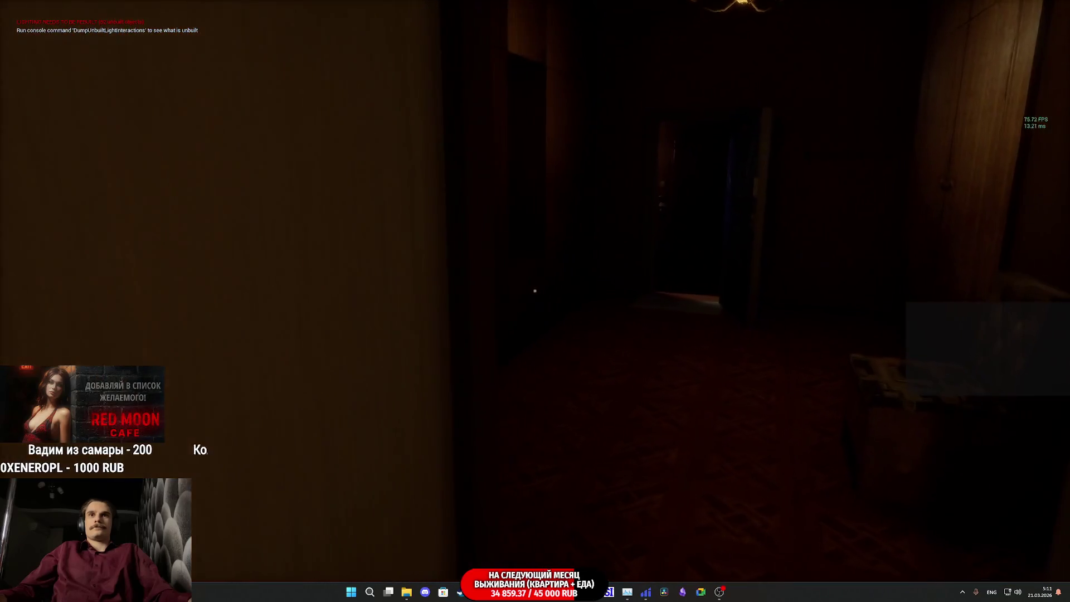
pyautogui.press('w')
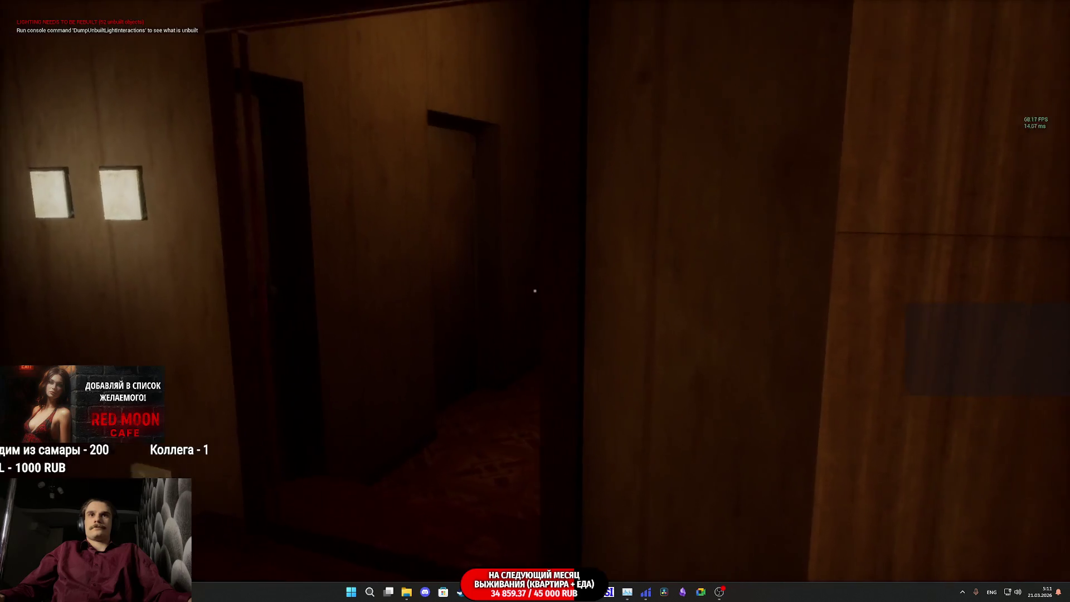
pyautogui.press('w')
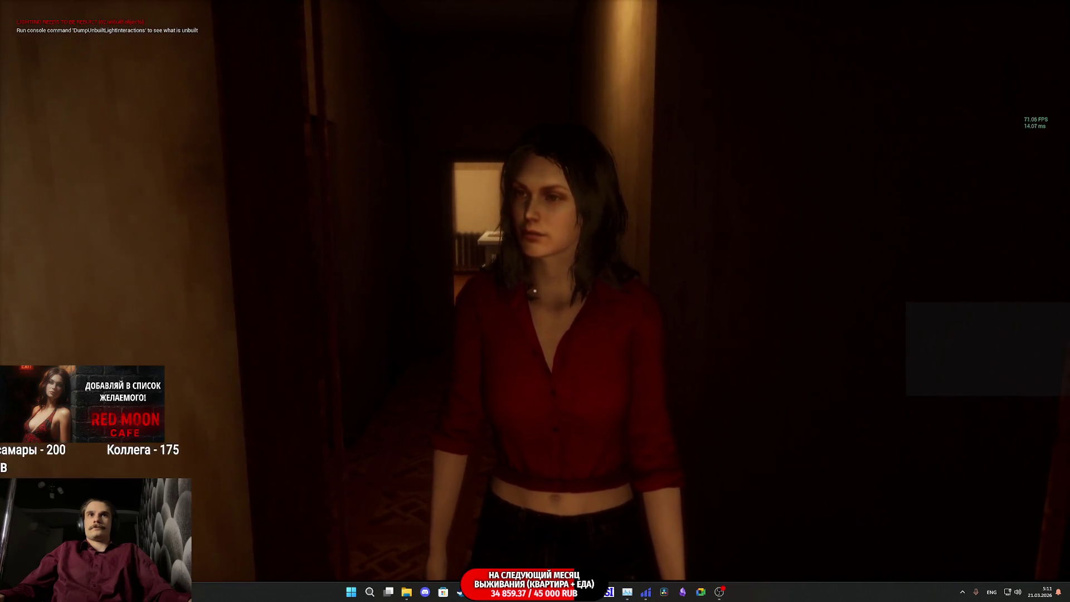
pyautogui.press('s')
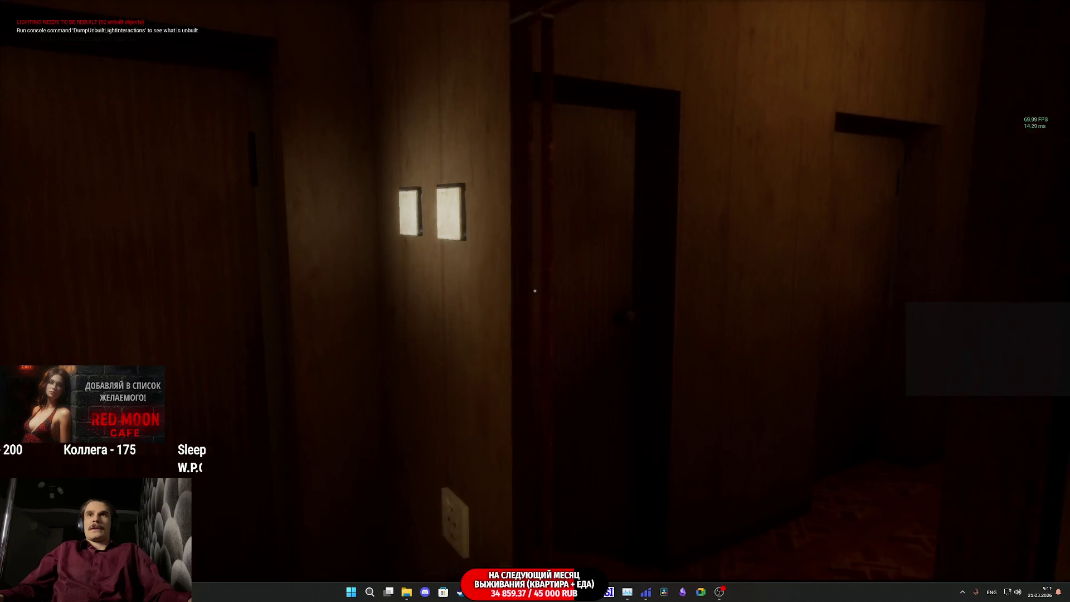
pyautogui.press('s')
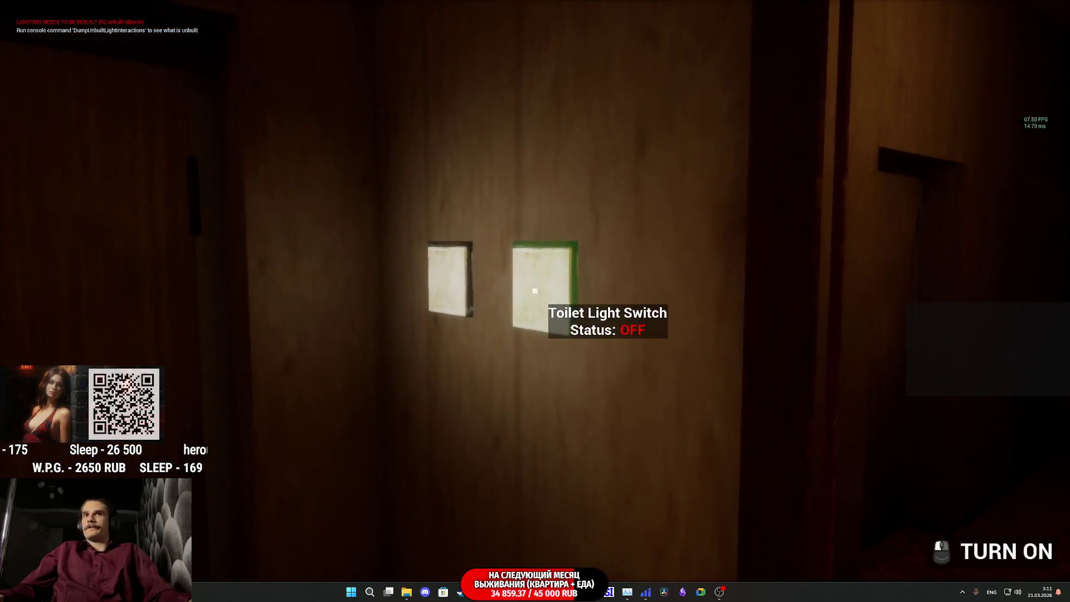
# Switch on the toilet light, enter the room and use the toilet, then end the play session.
pyautogui.click(535, 291)
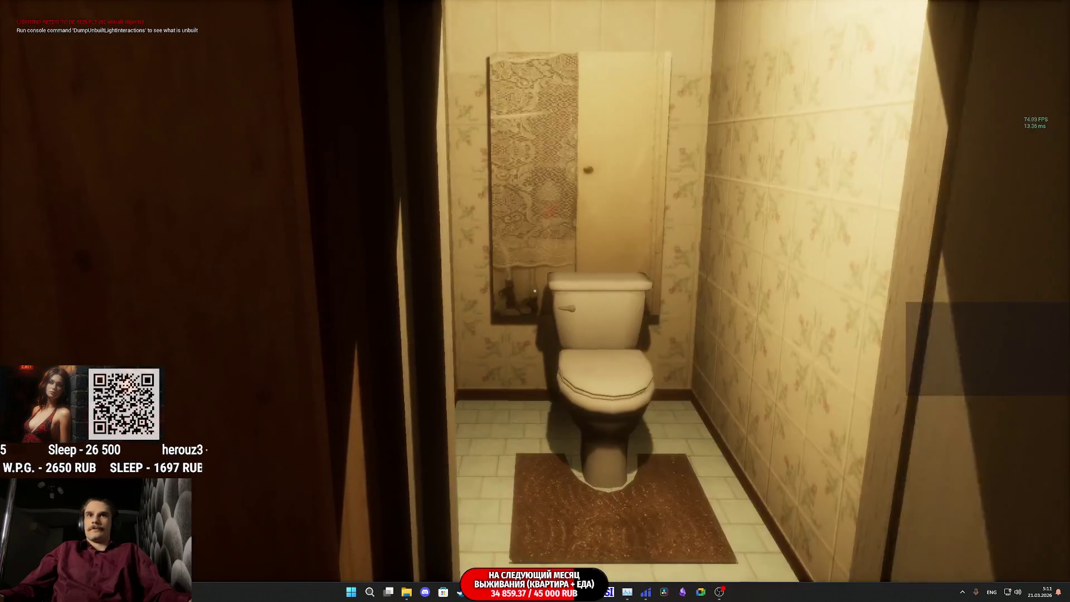
pyautogui.press('w')
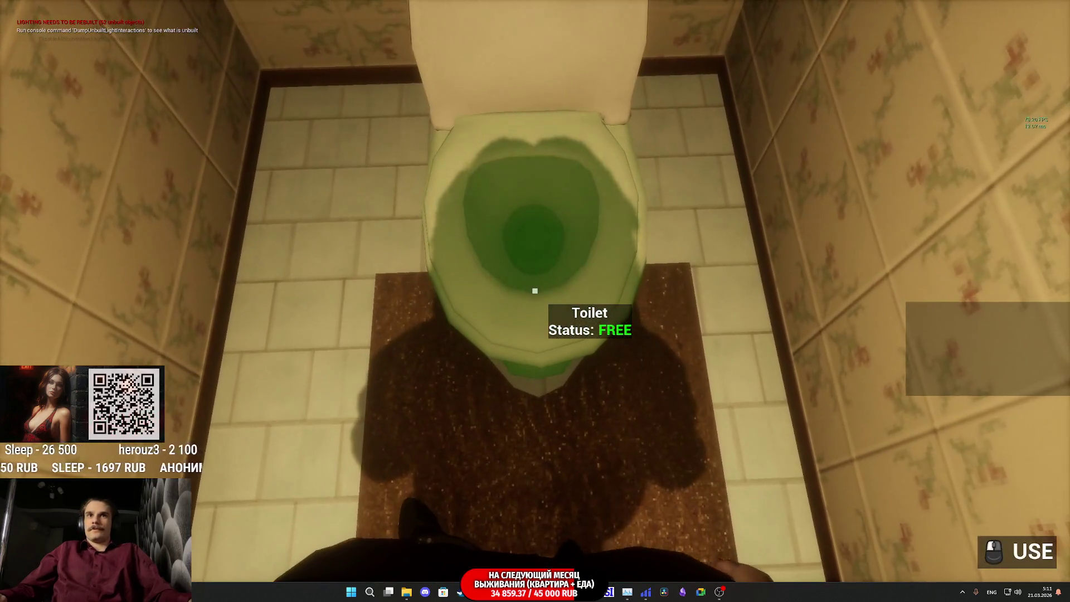
pyautogui.click(536, 291)
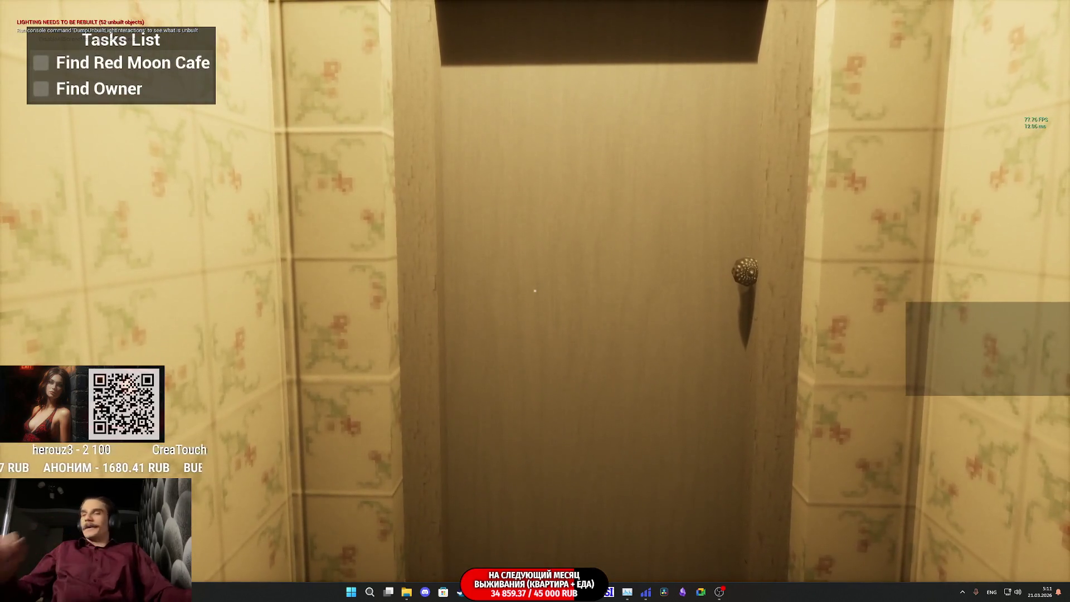
pyautogui.press('Escape')
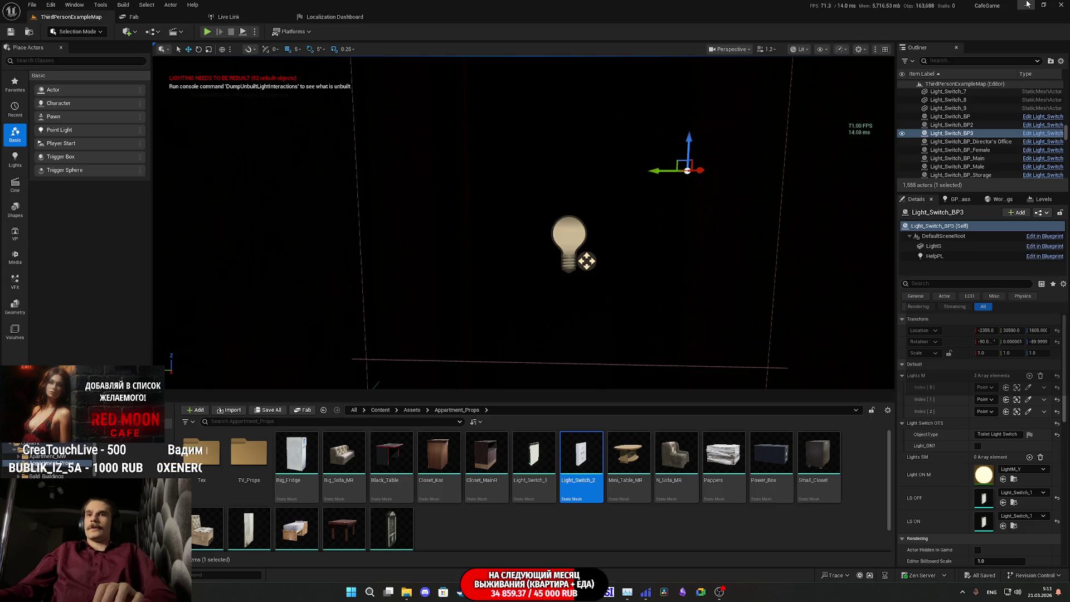
# Package the project for Windows from Platforms, confirm the output folder and wait for completion.
pyautogui.click(283, 34)
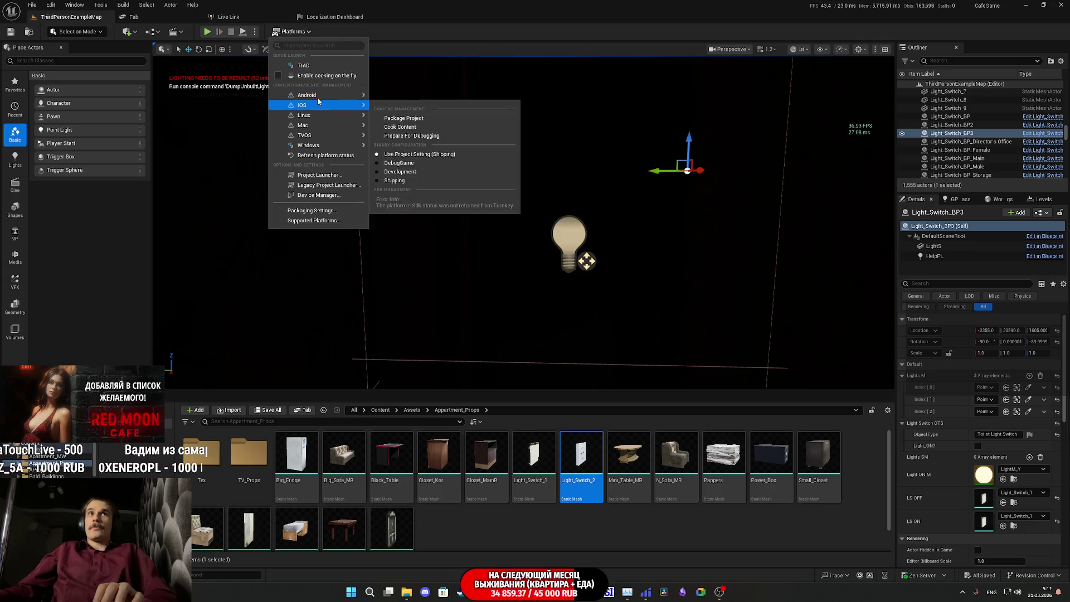
pyautogui.moveTo(309, 145)
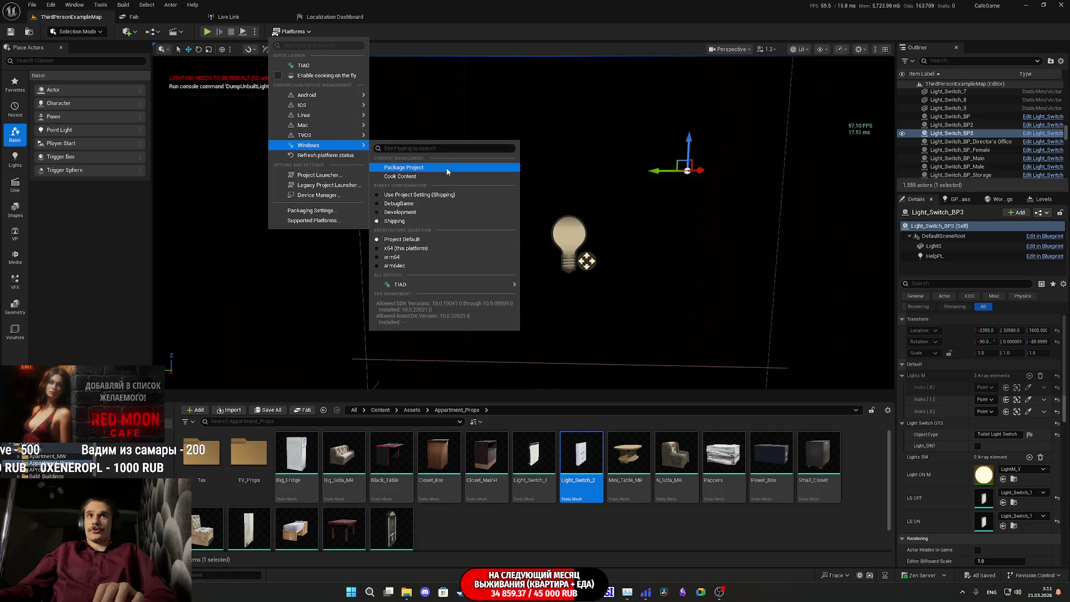
pyautogui.click(448, 168)
pyautogui.click(424, 286)
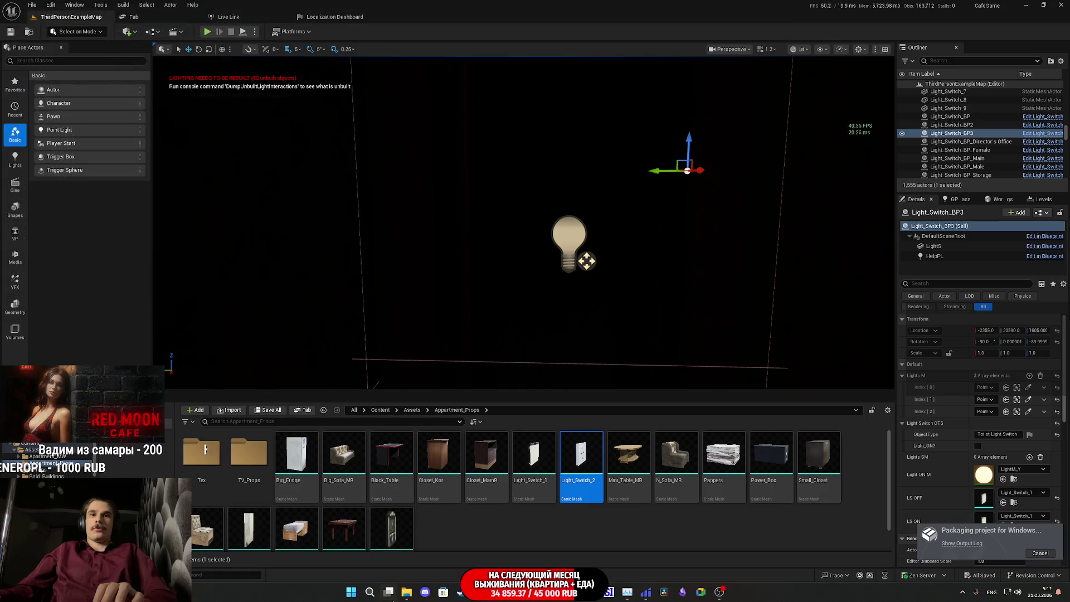
pyautogui.hotkey('alt', 'Tab')
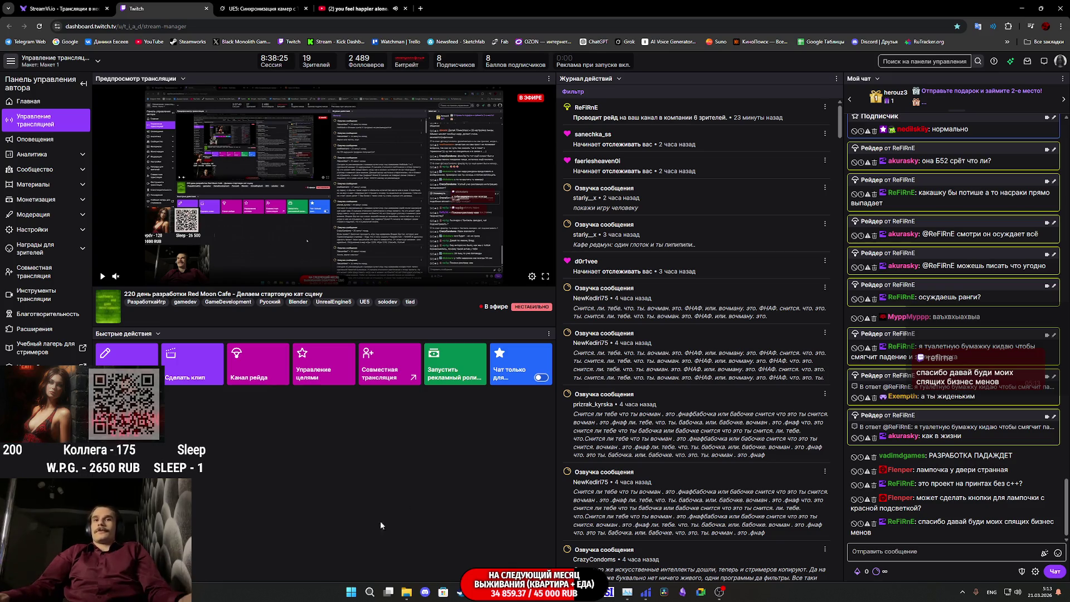
pyautogui.hotkey('alt', 'Tab')
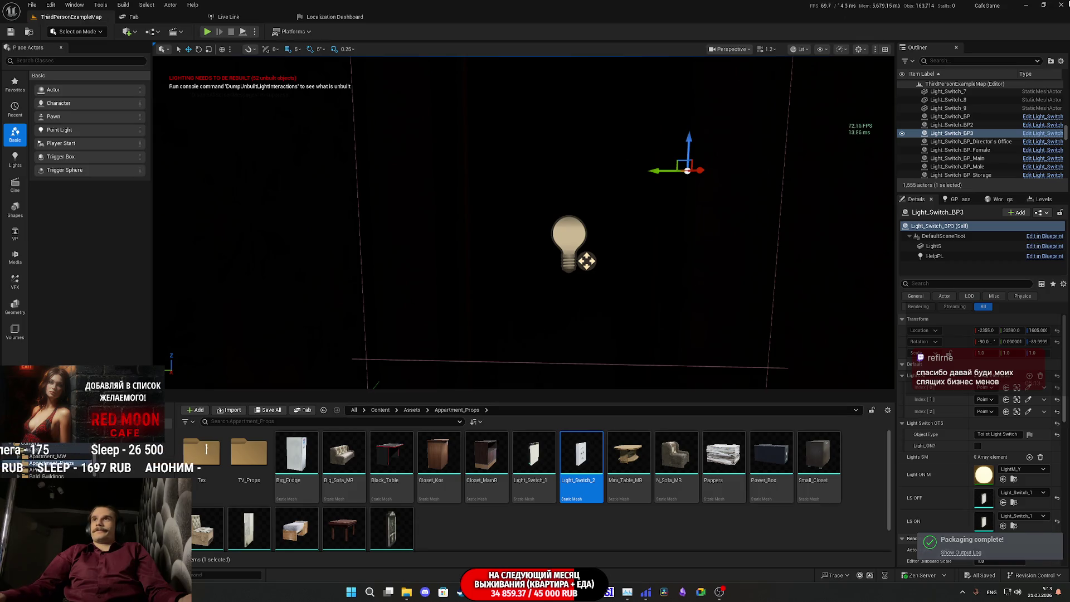
# Switch away from the editor to launch the packaged Red Moon Cafe build.
pyautogui.hotkey('alt', 'Tab')
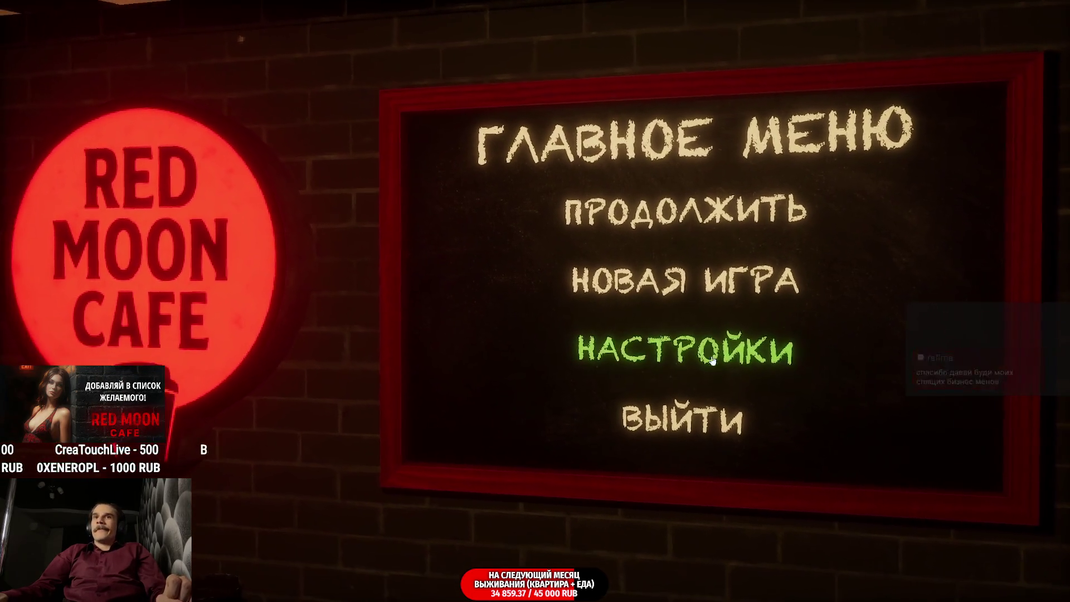
pyautogui.click(686, 350)
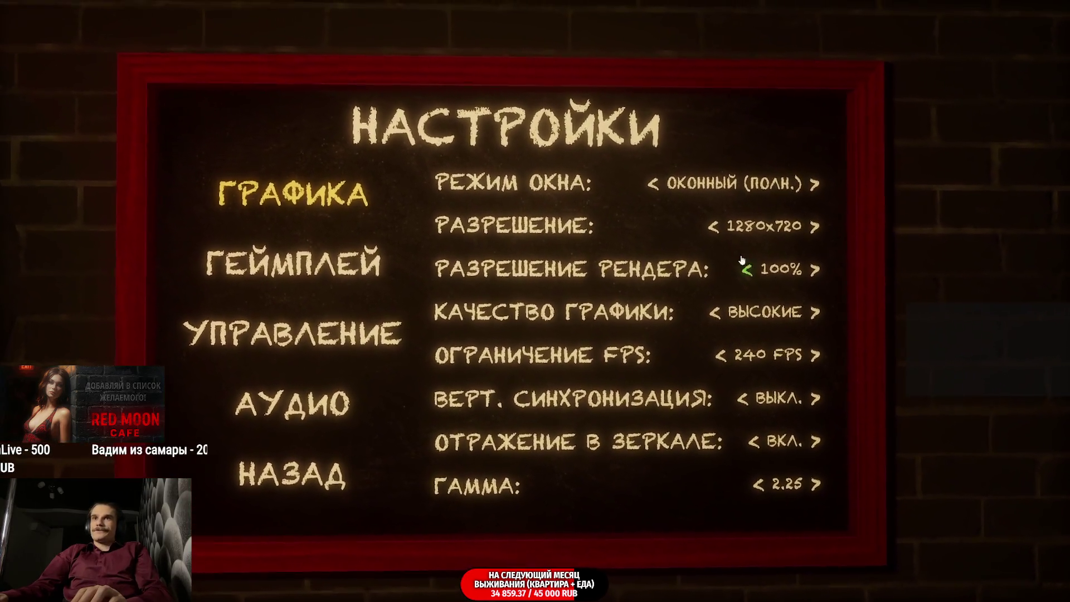
pyautogui.click(402, 270)
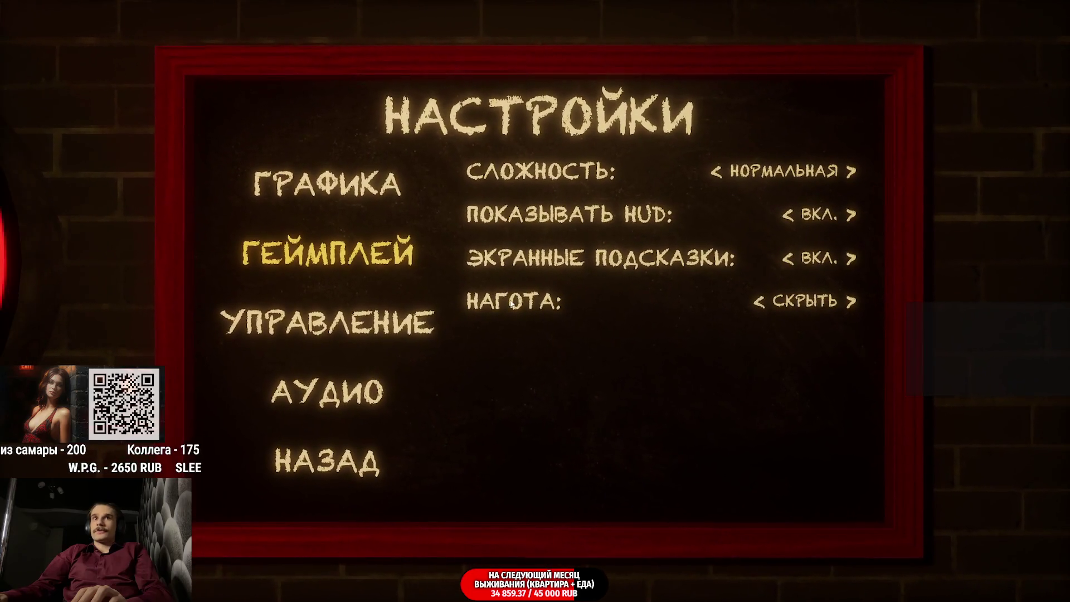
pyautogui.click(352, 318)
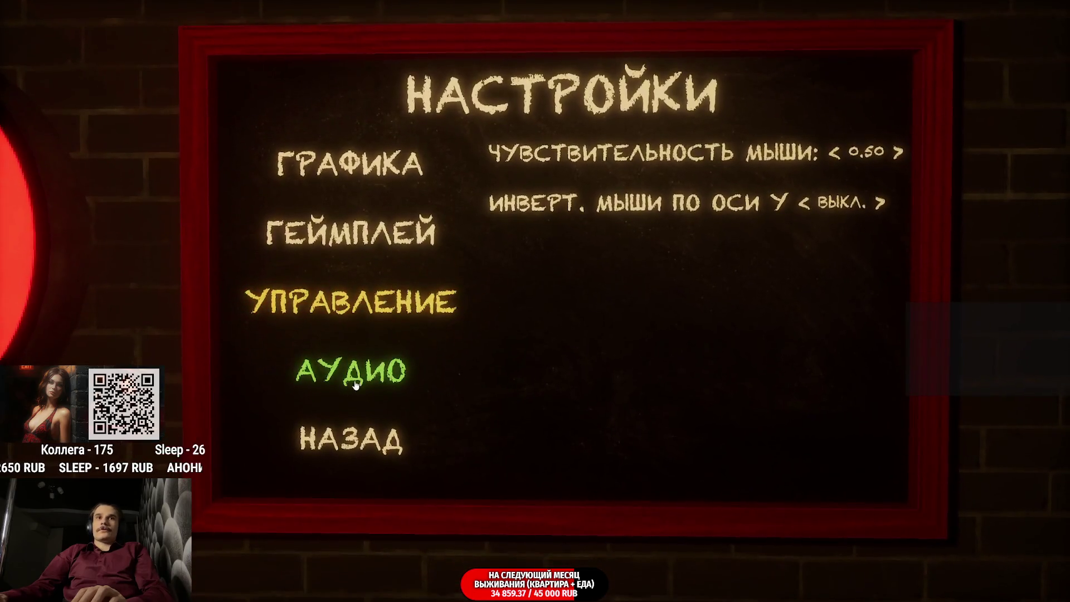
pyautogui.click(399, 376)
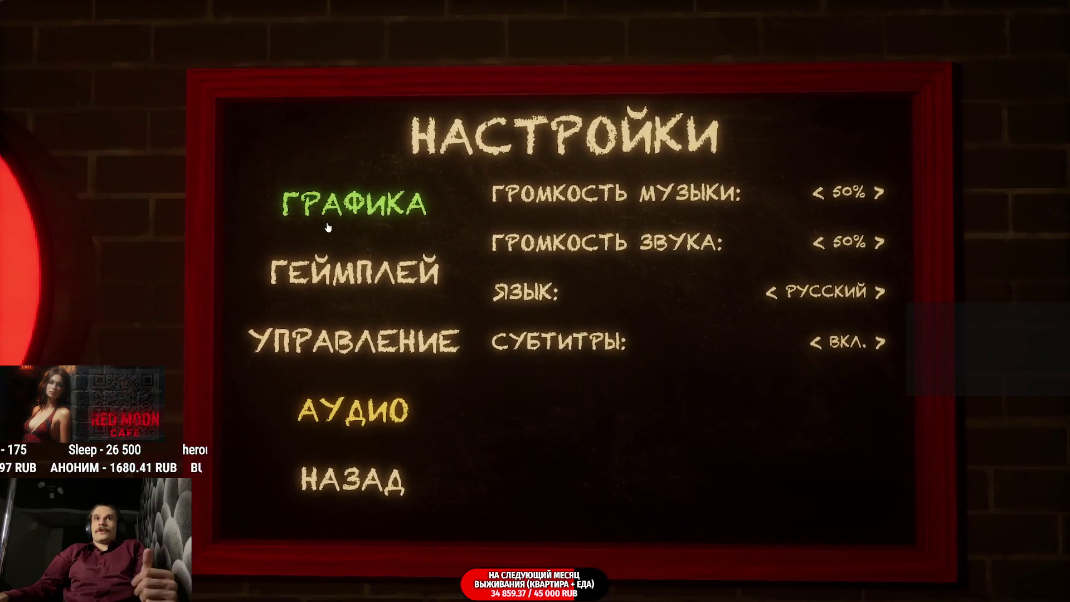
pyautogui.click(352, 205)
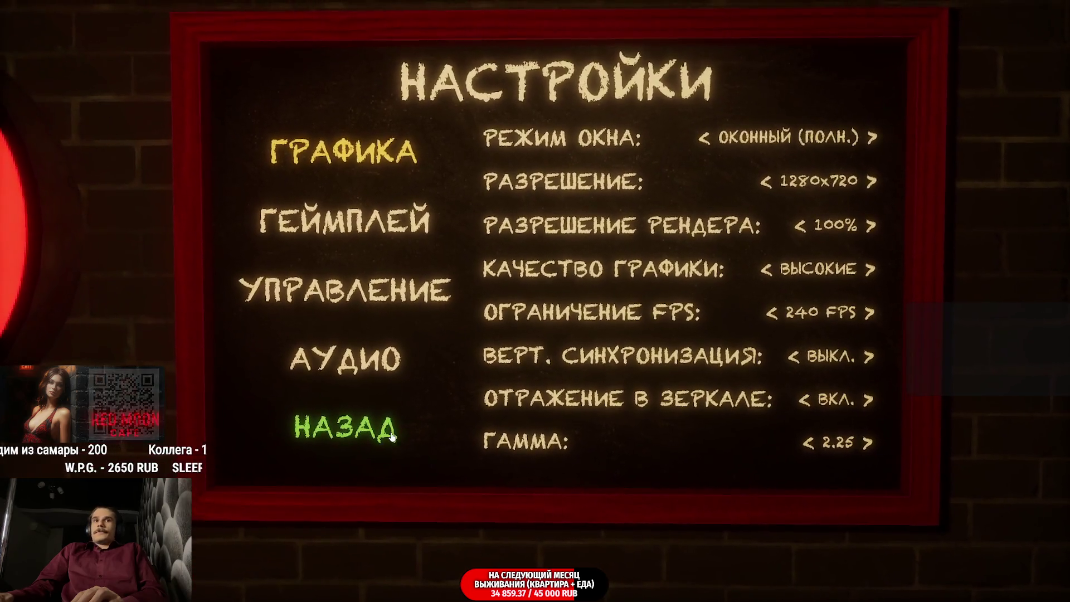
pyautogui.click(392, 434)
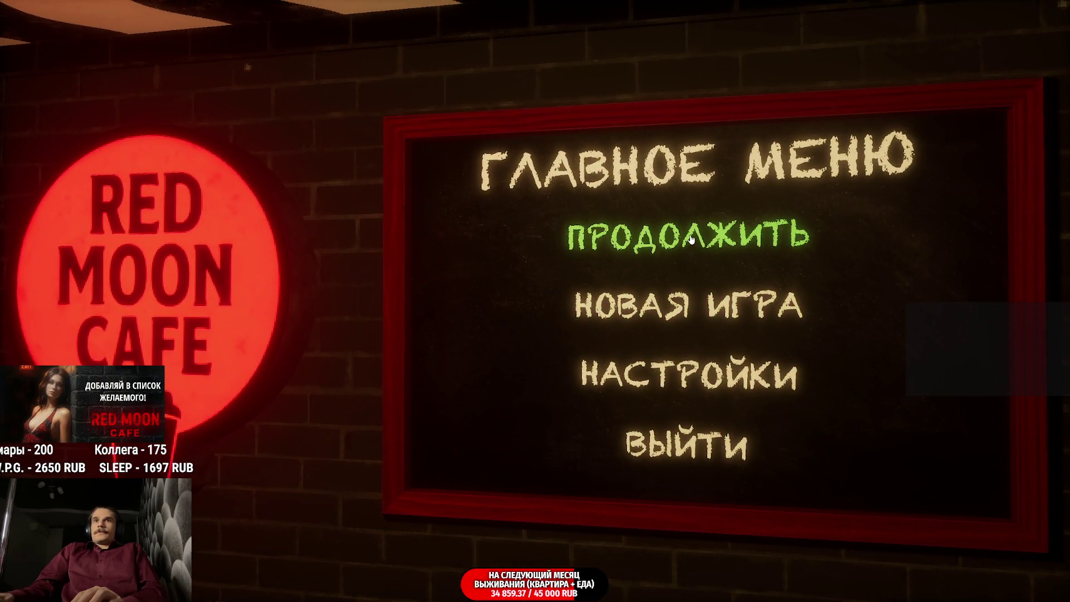
pyautogui.click(688, 235)
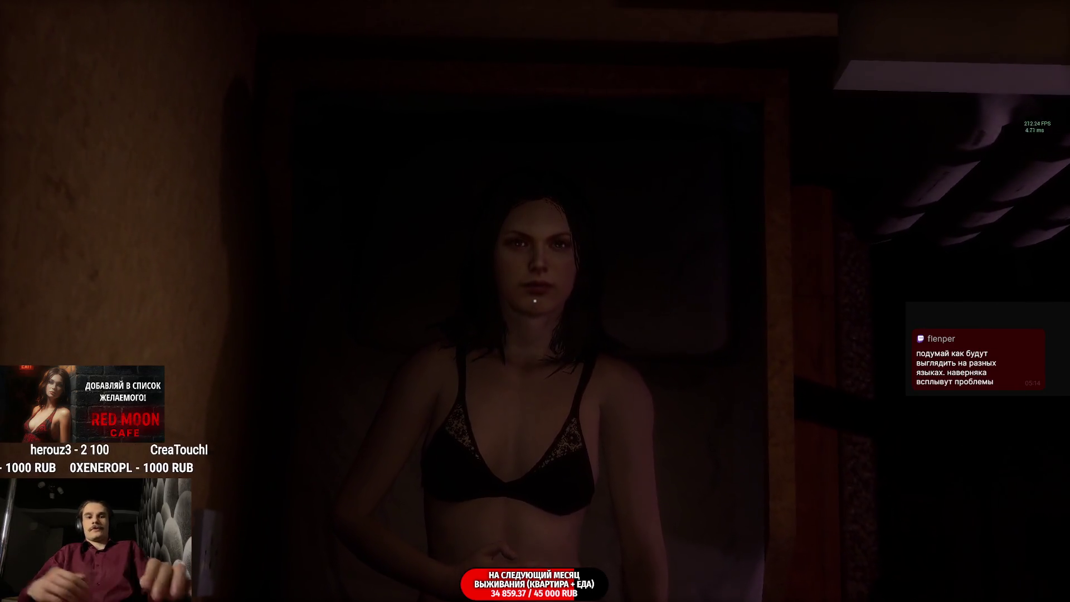
# Pause, glance at the audio settings, resume and walk toward the woman in the doorway.
pyautogui.press('Escape')
pyautogui.click(627, 316)
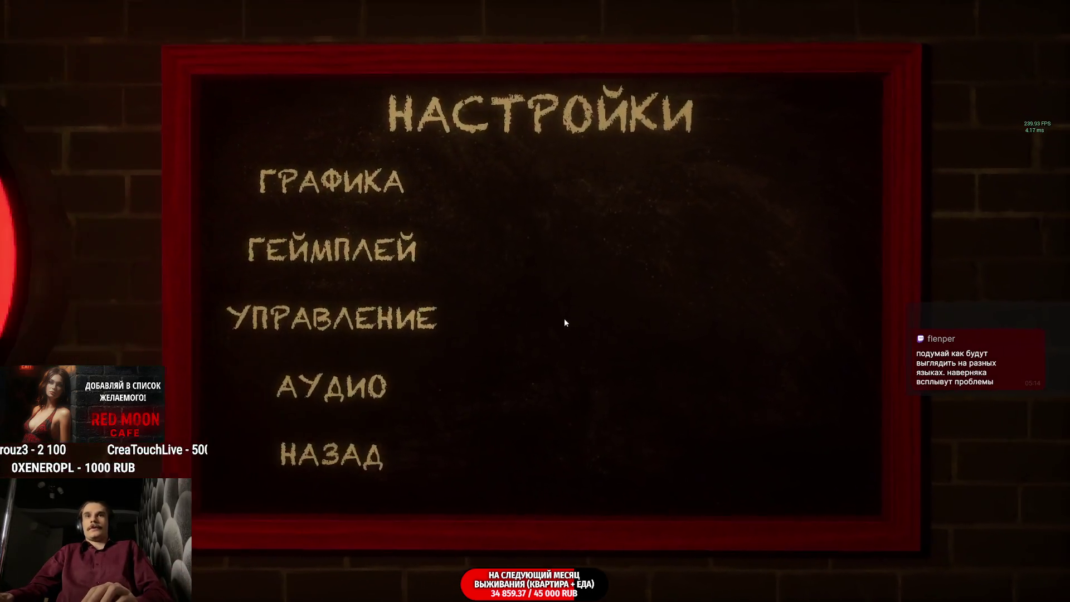
pyautogui.click(332, 386)
pyautogui.press('Escape')
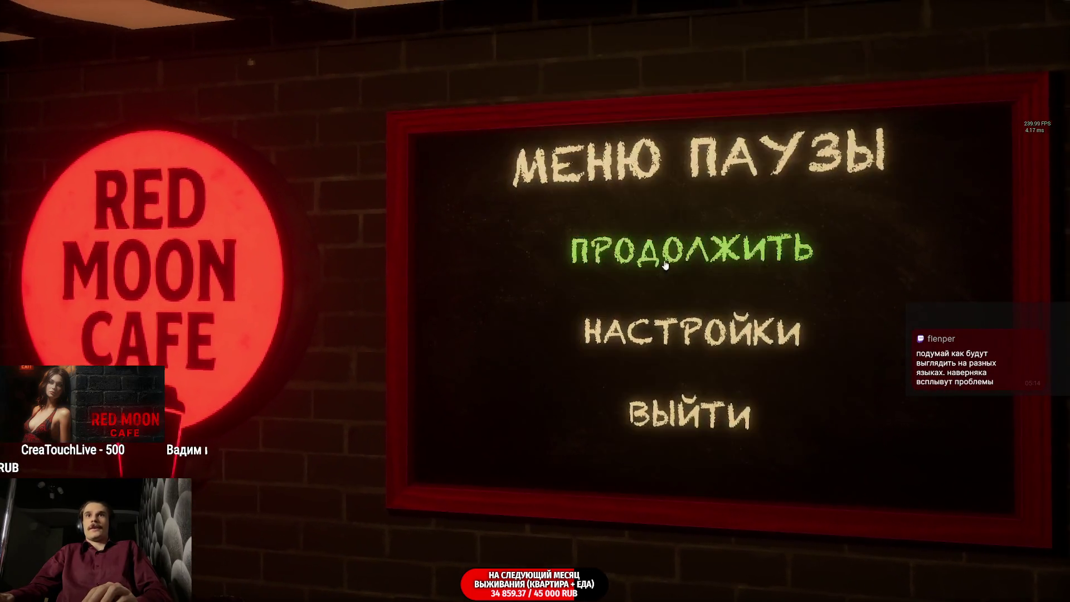
pyautogui.click(665, 265)
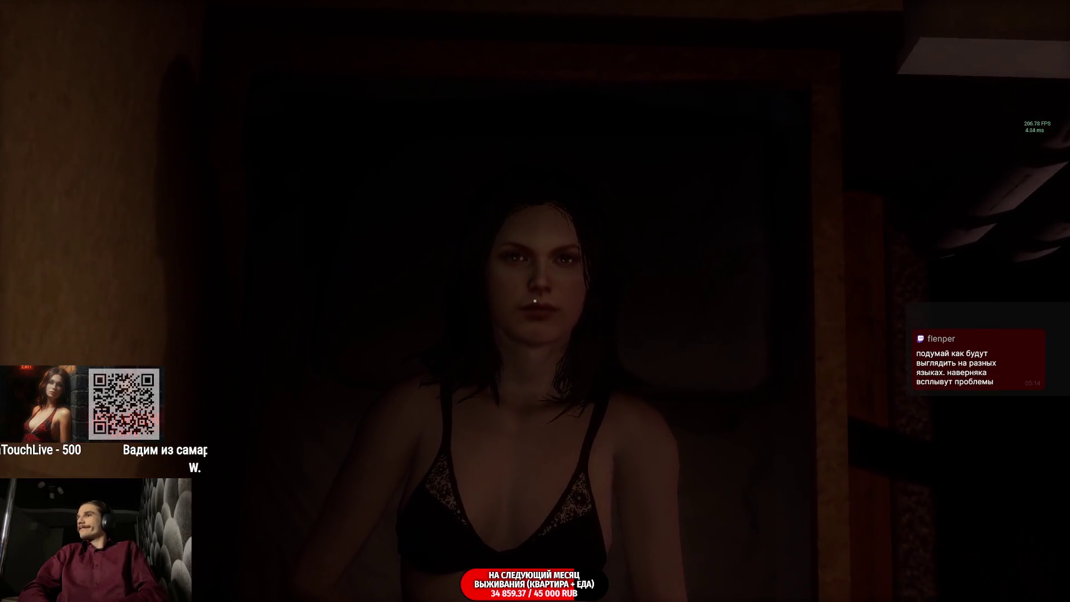
pyautogui.press('w')
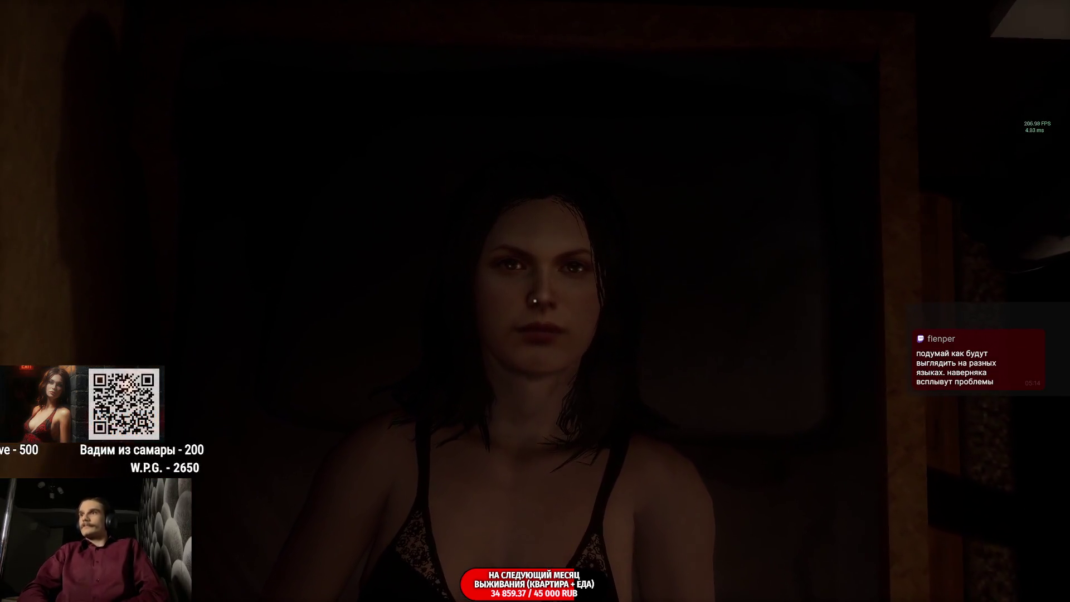
pyautogui.press('w')
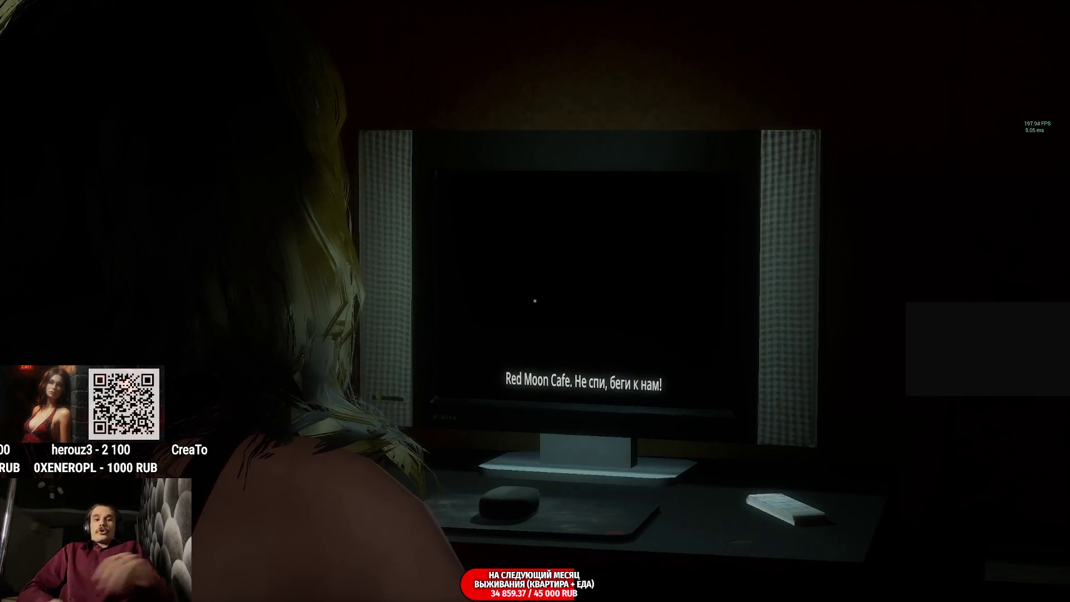
# Pause the cutscene, review the graphics options with quality left at High, then resume.
pyautogui.press('Escape')
pyautogui.click(707, 312)
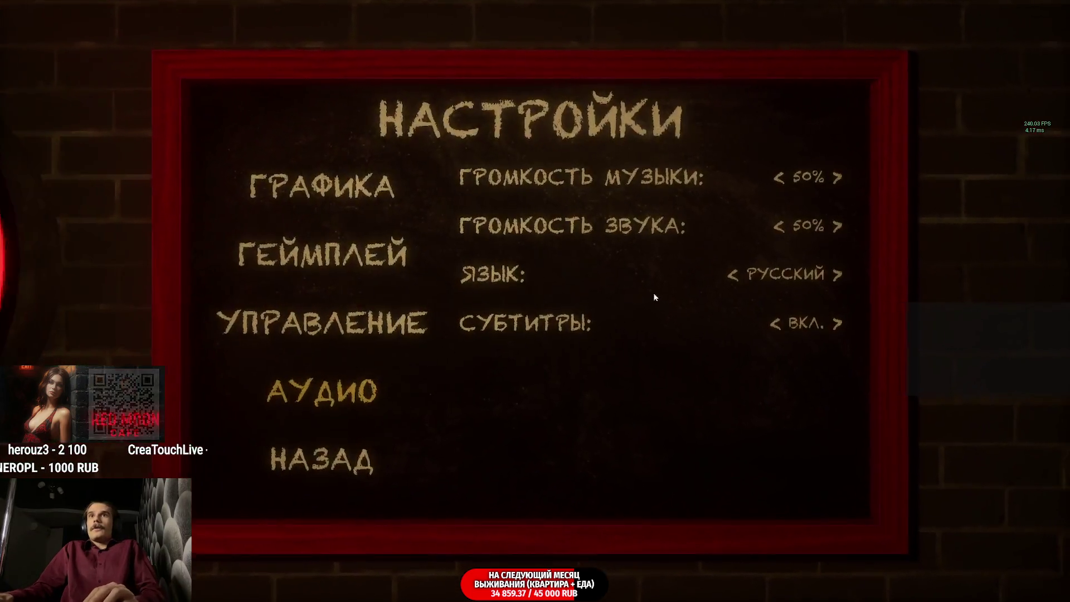
pyautogui.click(343, 196)
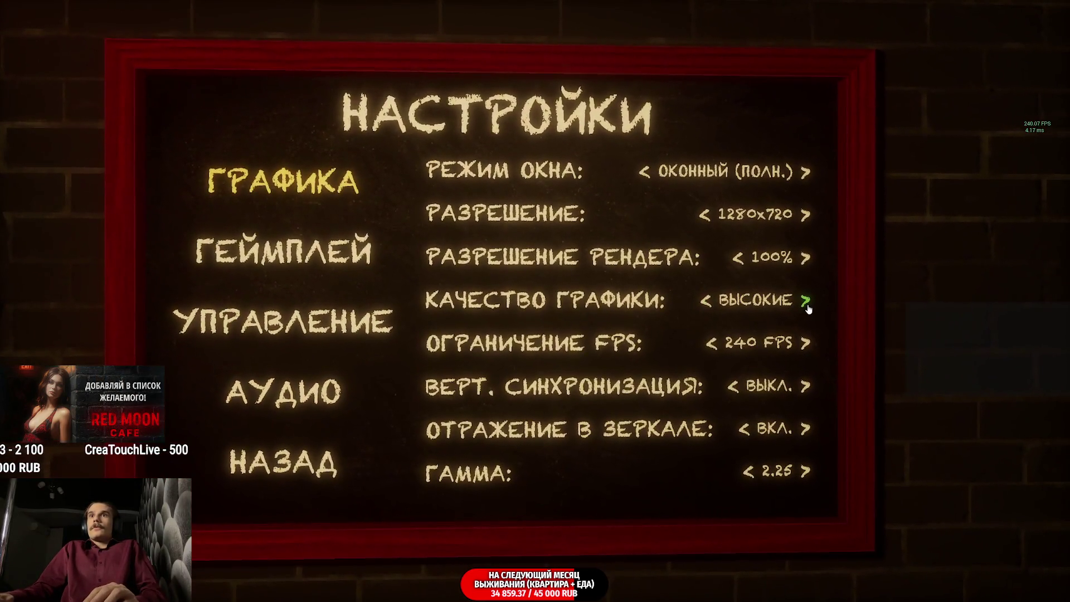
pyautogui.click(807, 303)
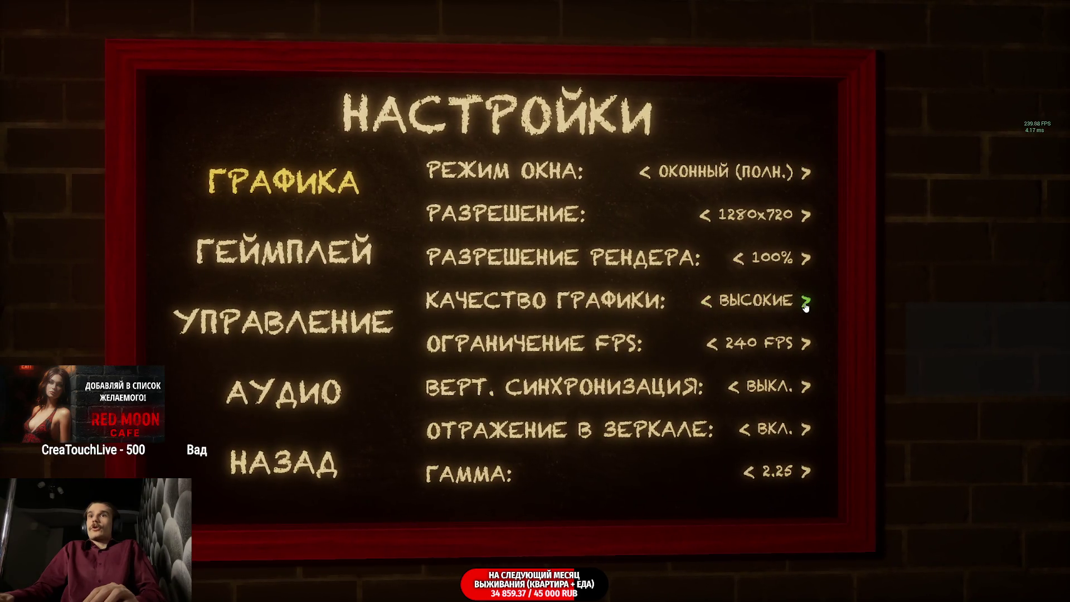
pyautogui.press('Escape')
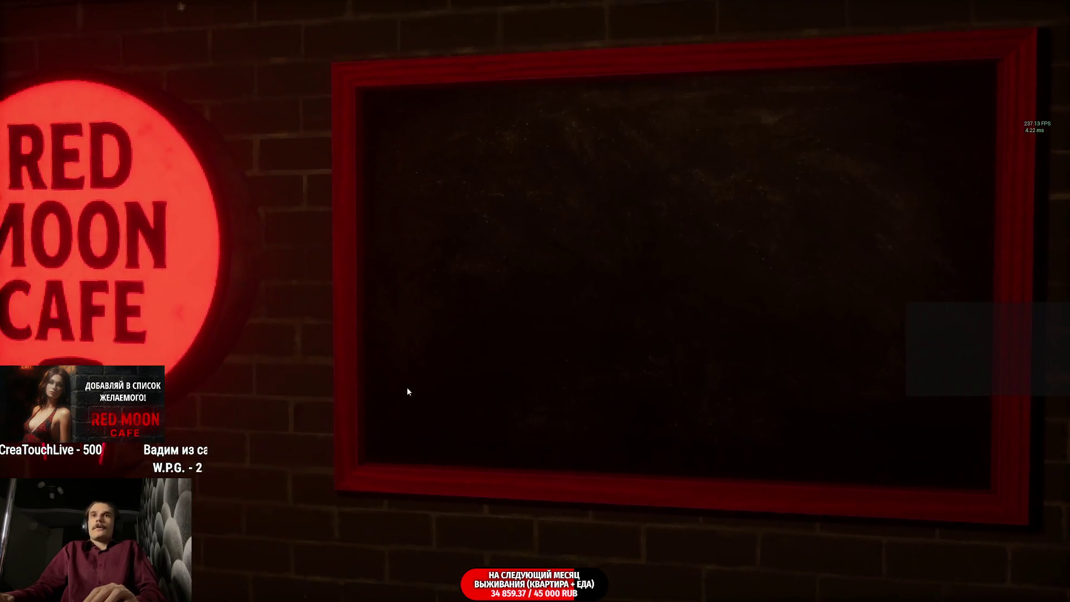
pyautogui.click(655, 281)
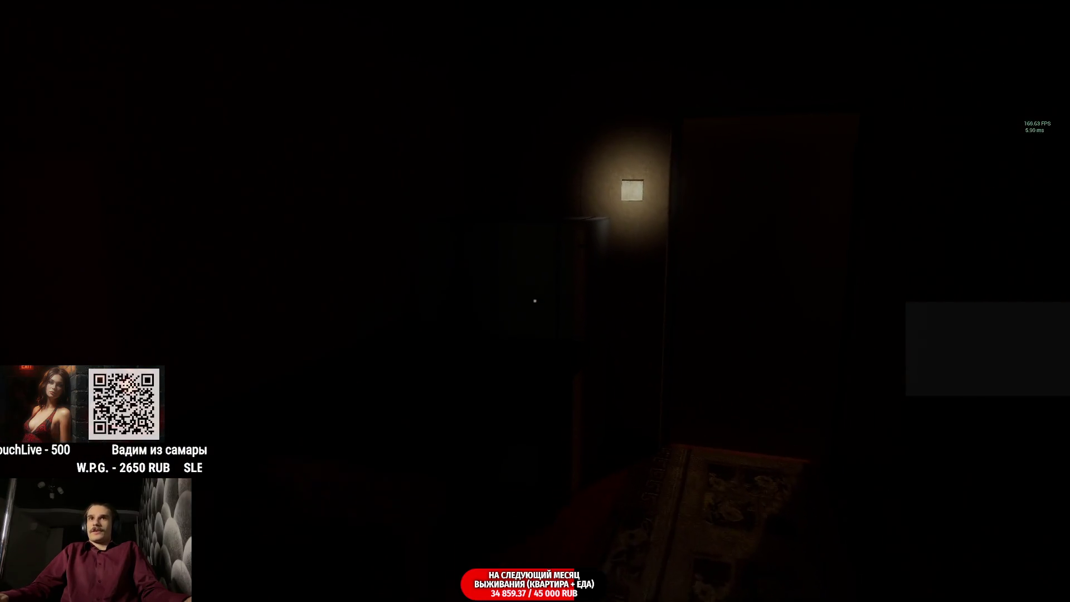
# Switch on the room light, open the closet, change into the Red Shirt and use the toilet.
pyautogui.click(535, 302)
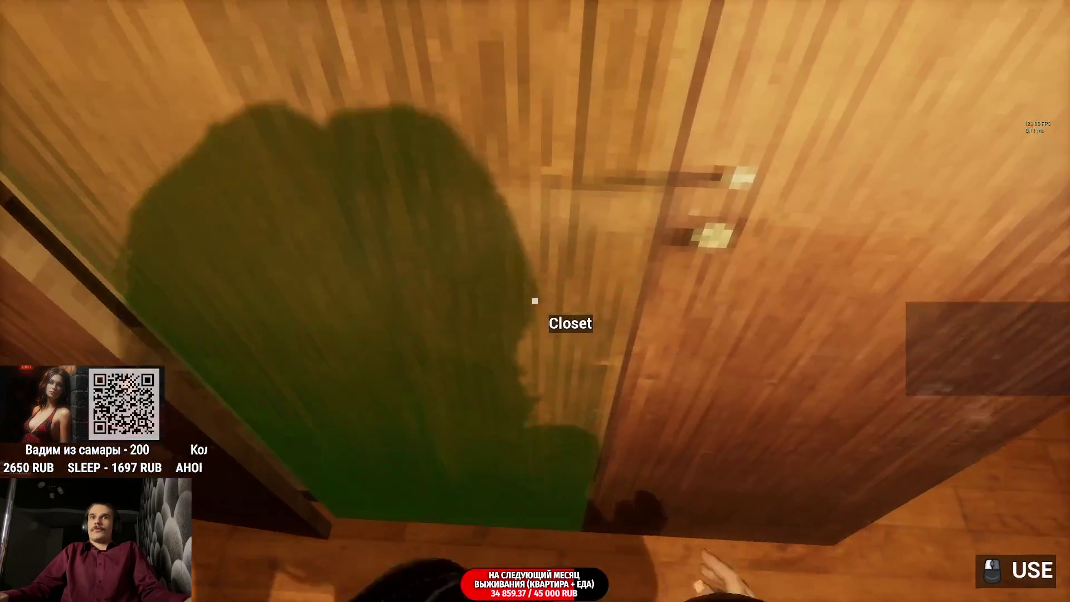
pyautogui.click(535, 302)
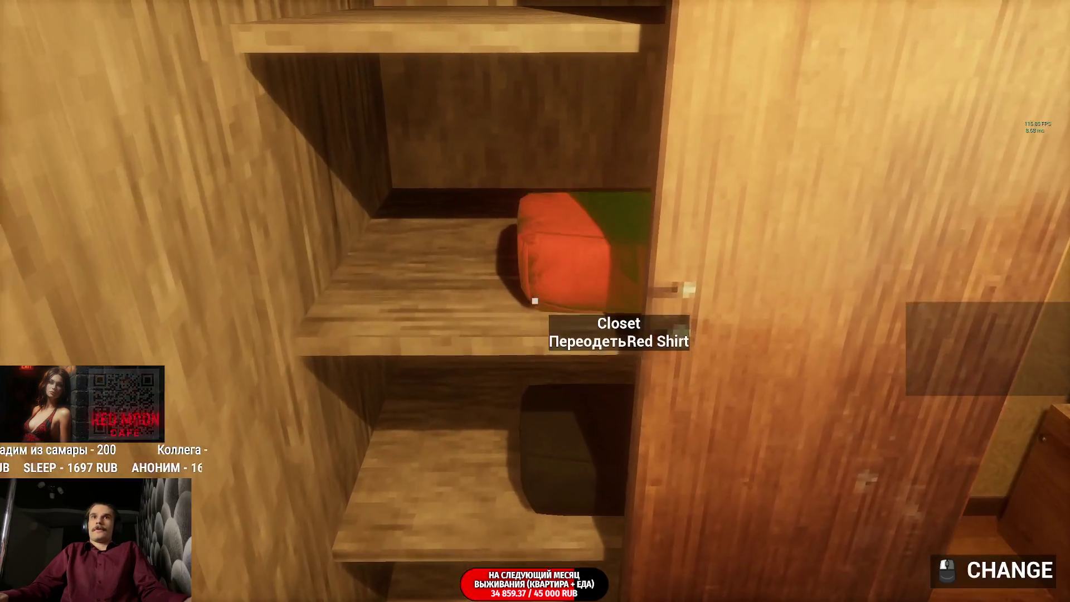
pyautogui.click(536, 301)
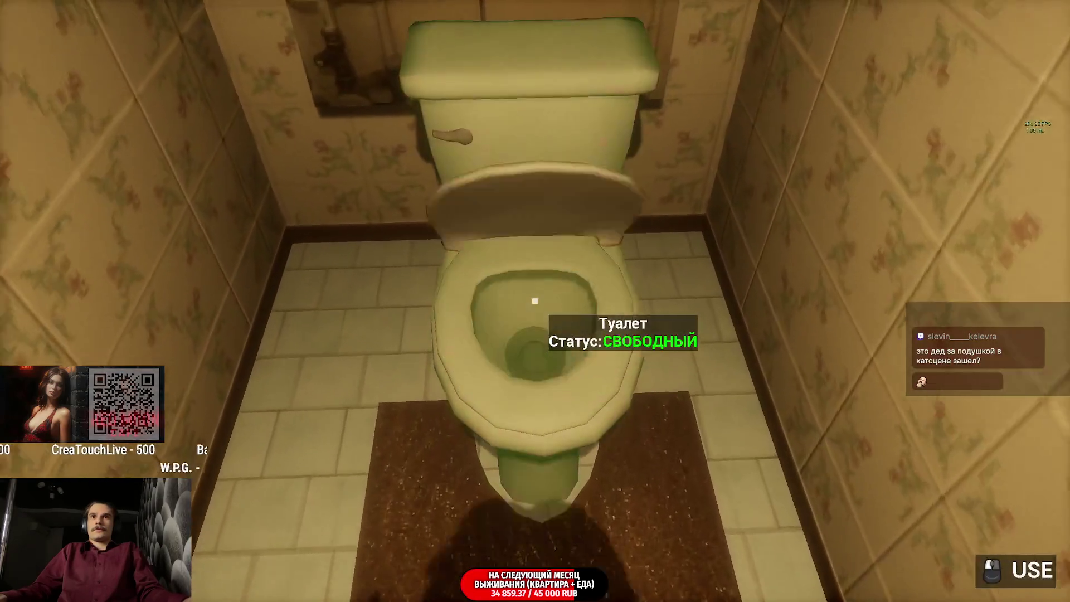
pyautogui.press('e')
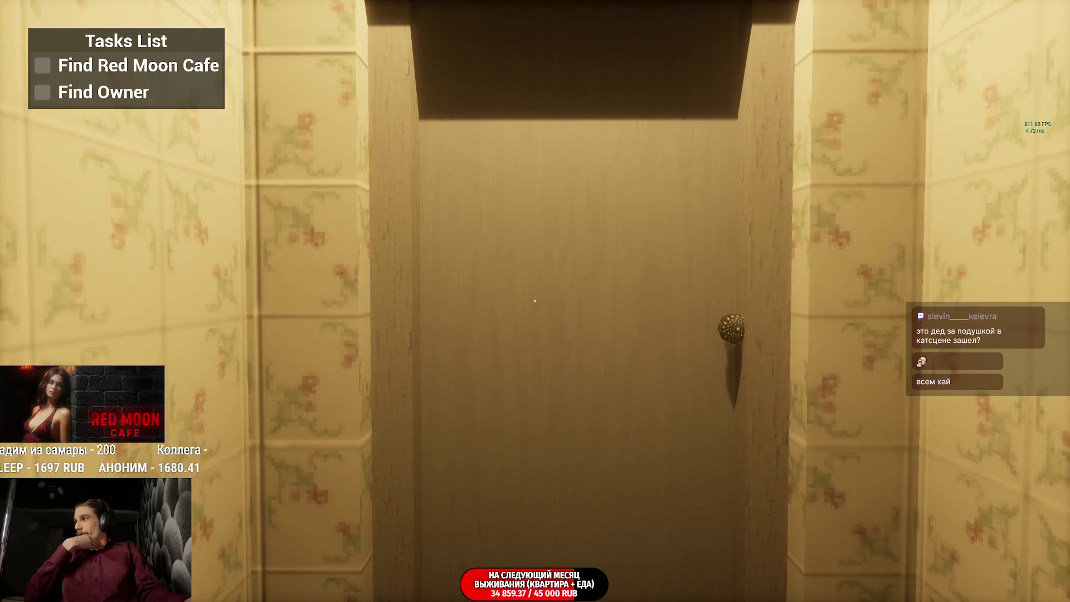
# Walk from the bathroom through the hallway and living room toward the apartment's front doors.
pyautogui.press('e')
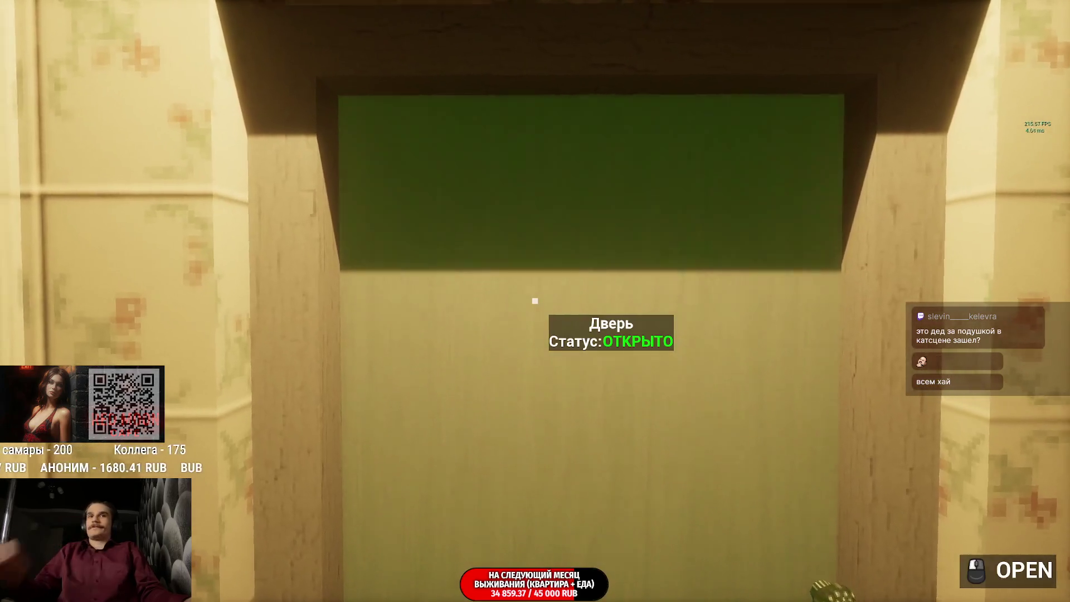
pyautogui.press('w')
pyautogui.press('w')
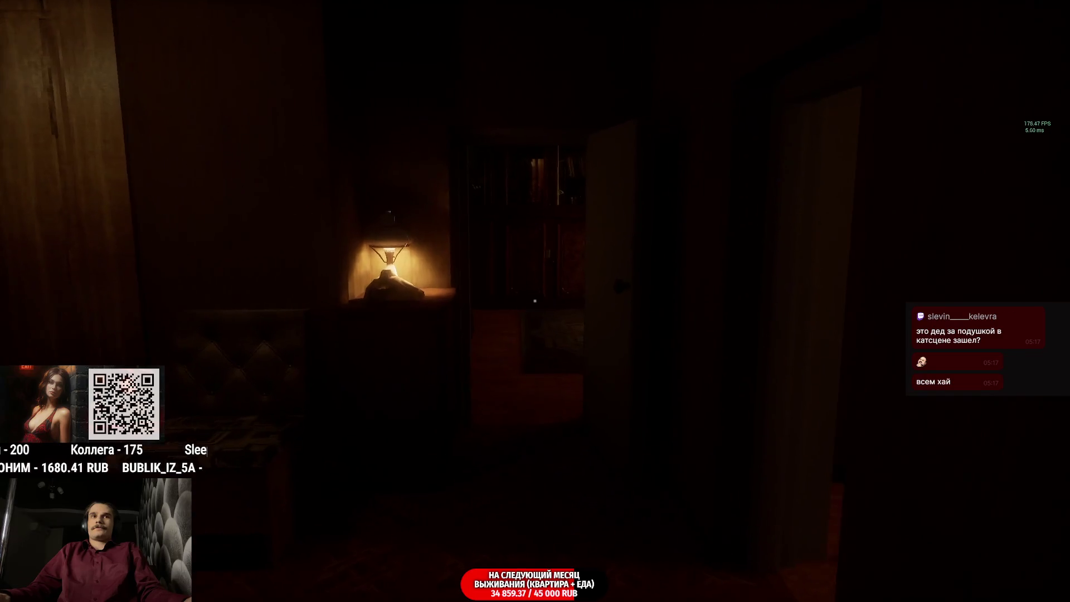
pyautogui.press('w')
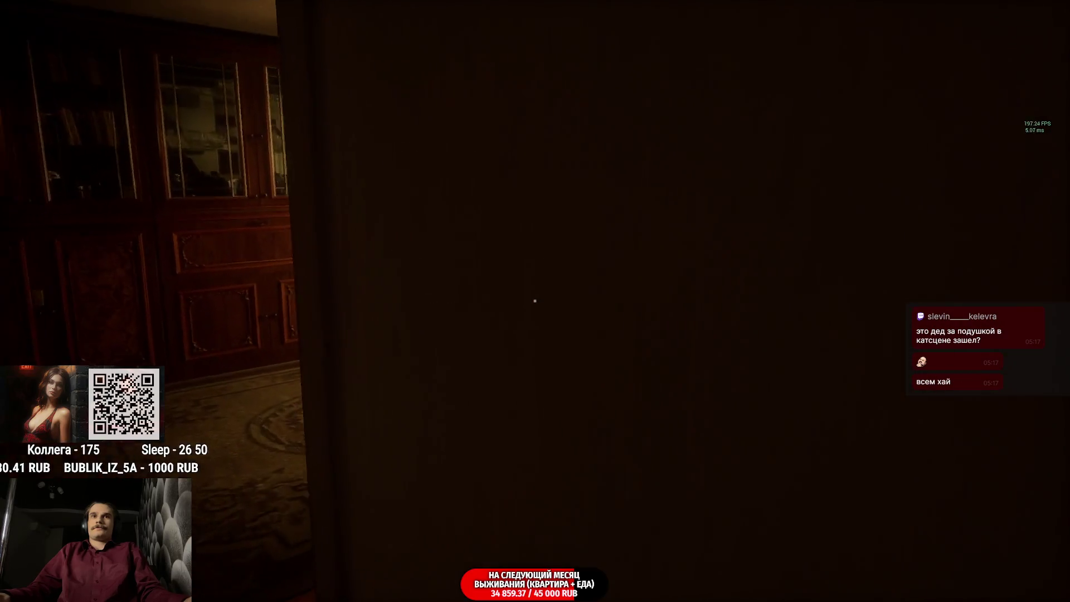
pyautogui.press('w')
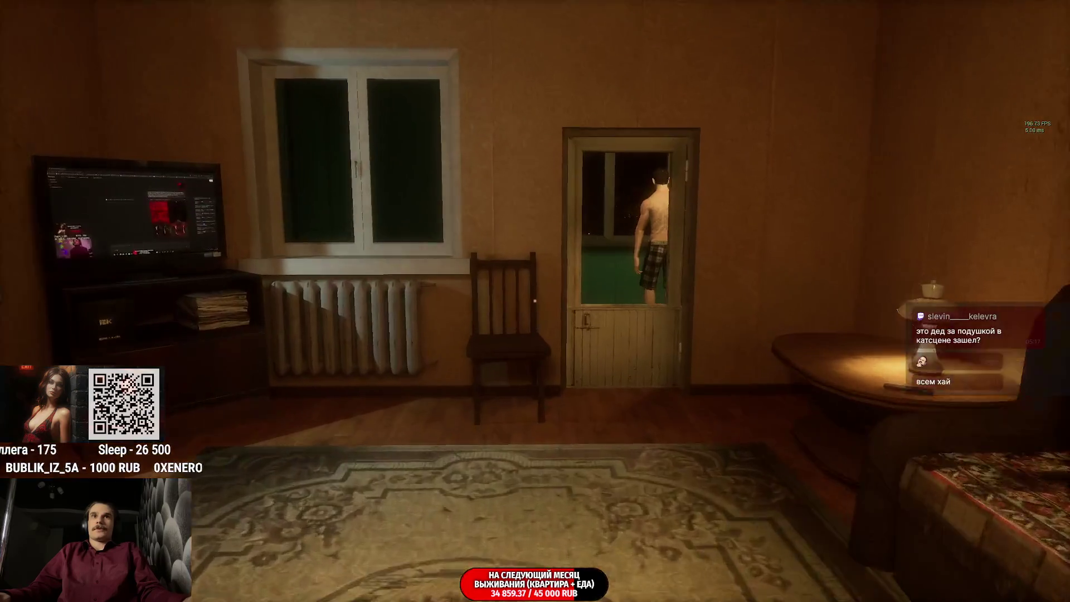
pyautogui.press('w')
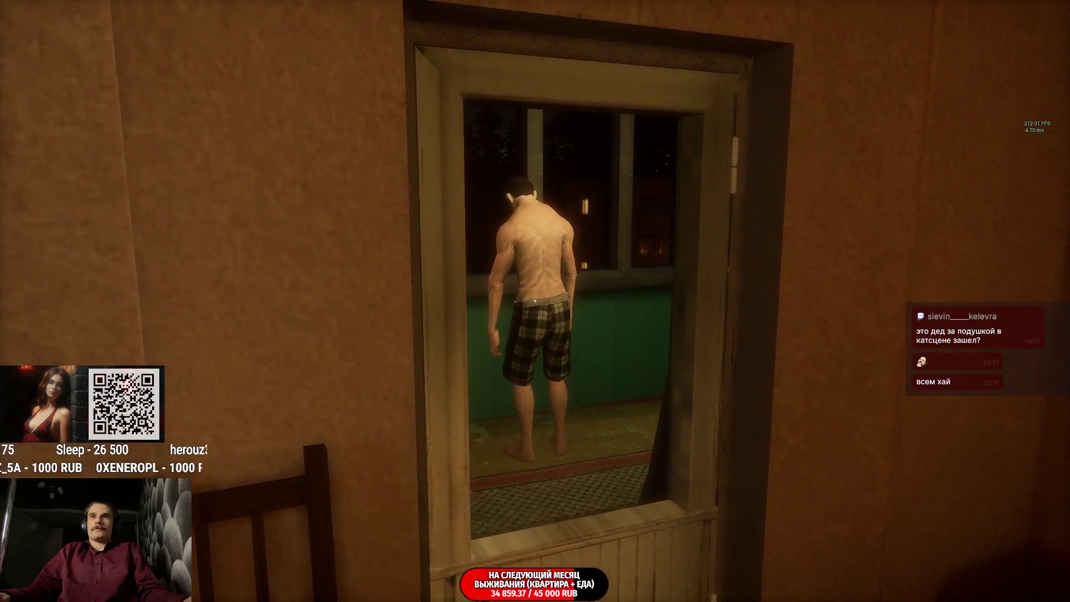
pyautogui.press('s')
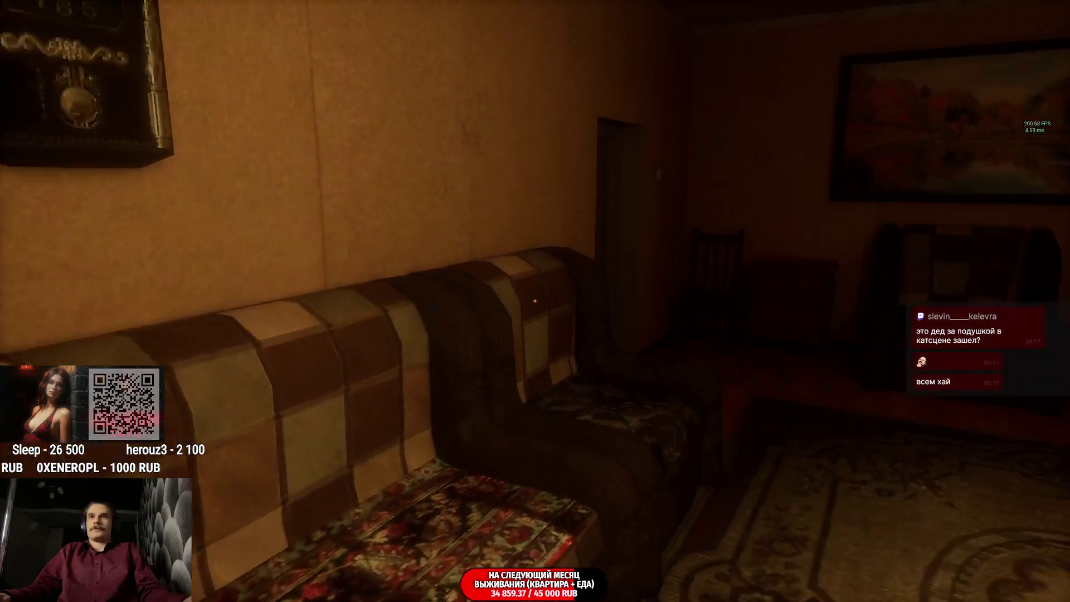
pyautogui.press('w')
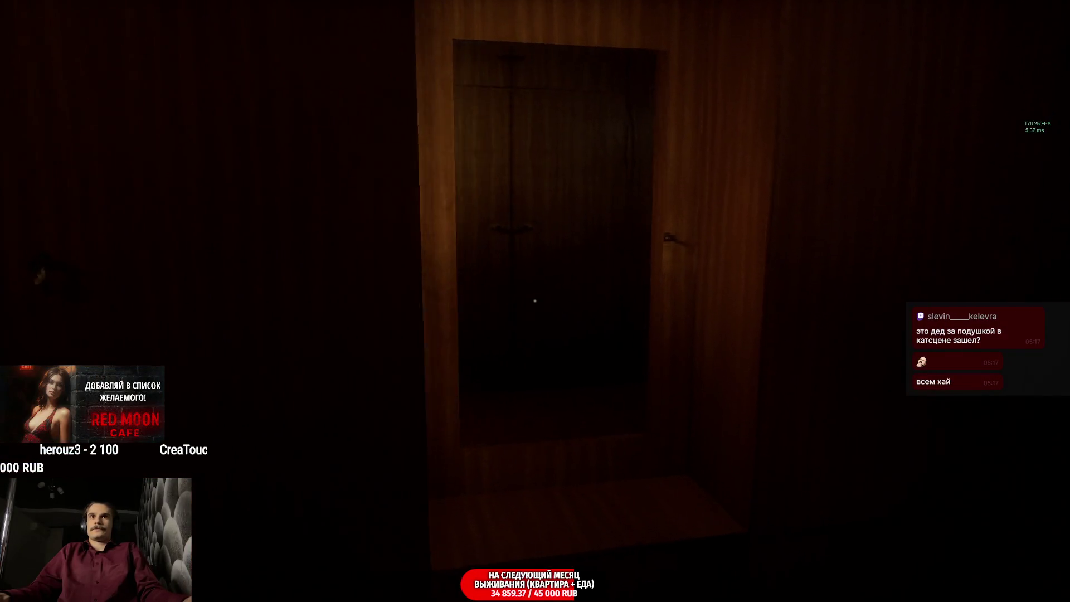
# Unlock the front door, walk out across the plaza past the cafe to the street, and pause the game.
pyautogui.press('e')
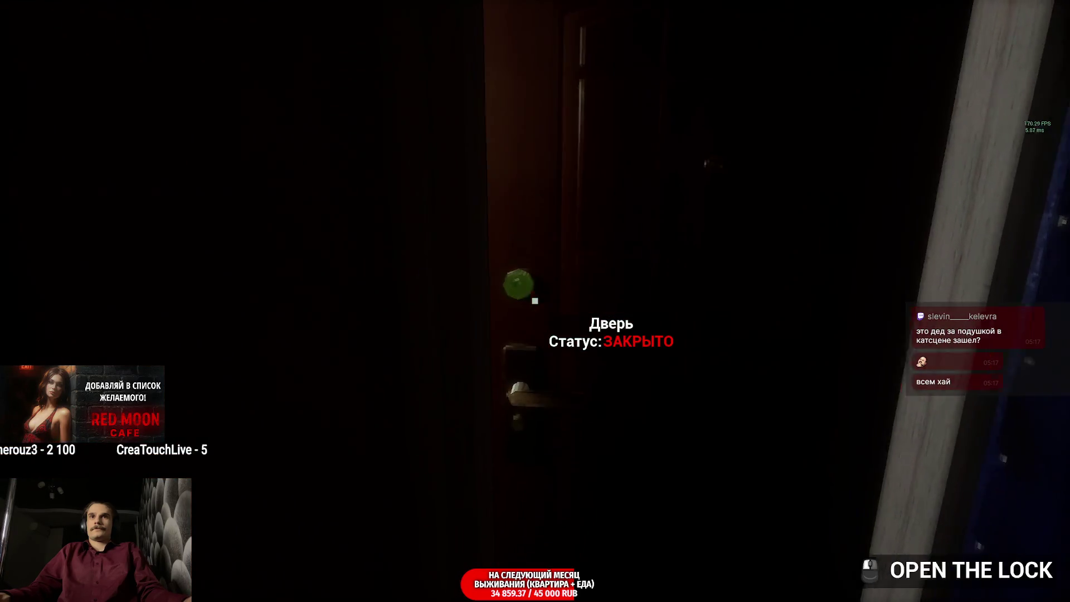
pyautogui.click(535, 301)
pyautogui.press('w')
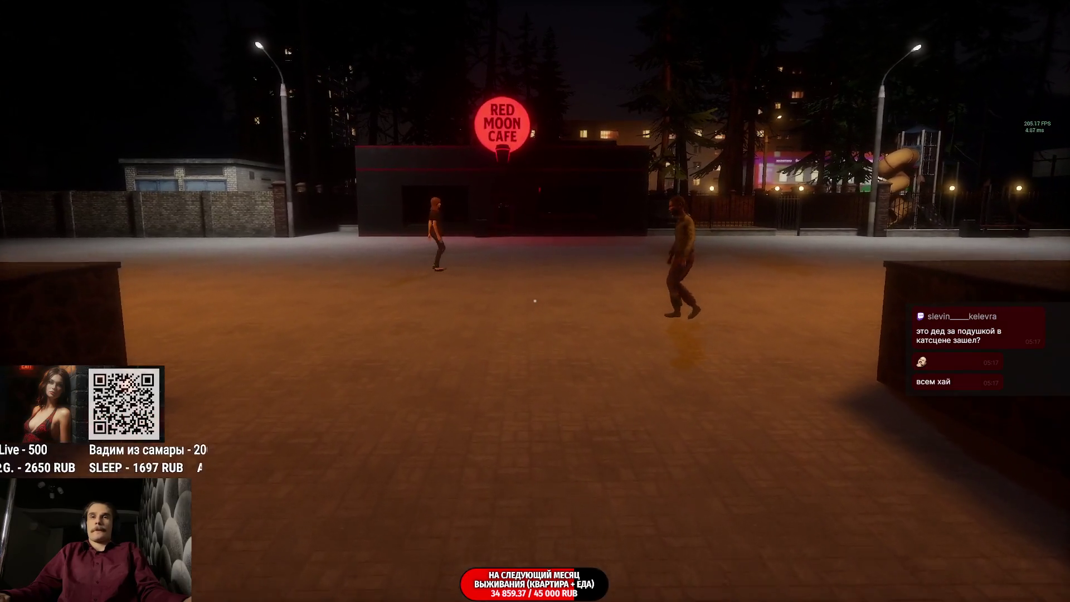
pyautogui.press('w')
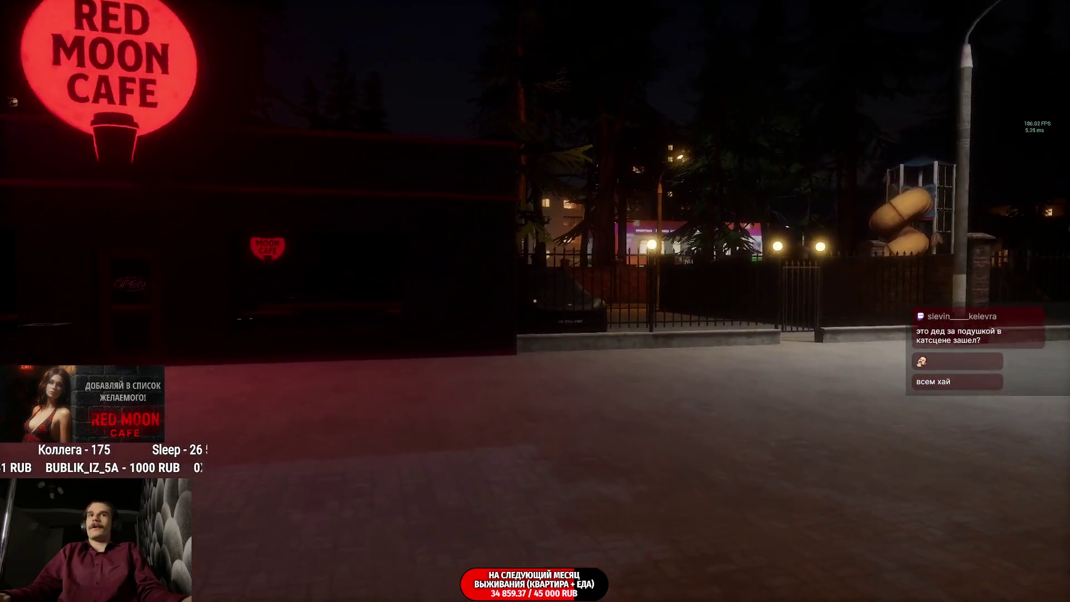
pyautogui.press('w')
pyautogui.press('w')
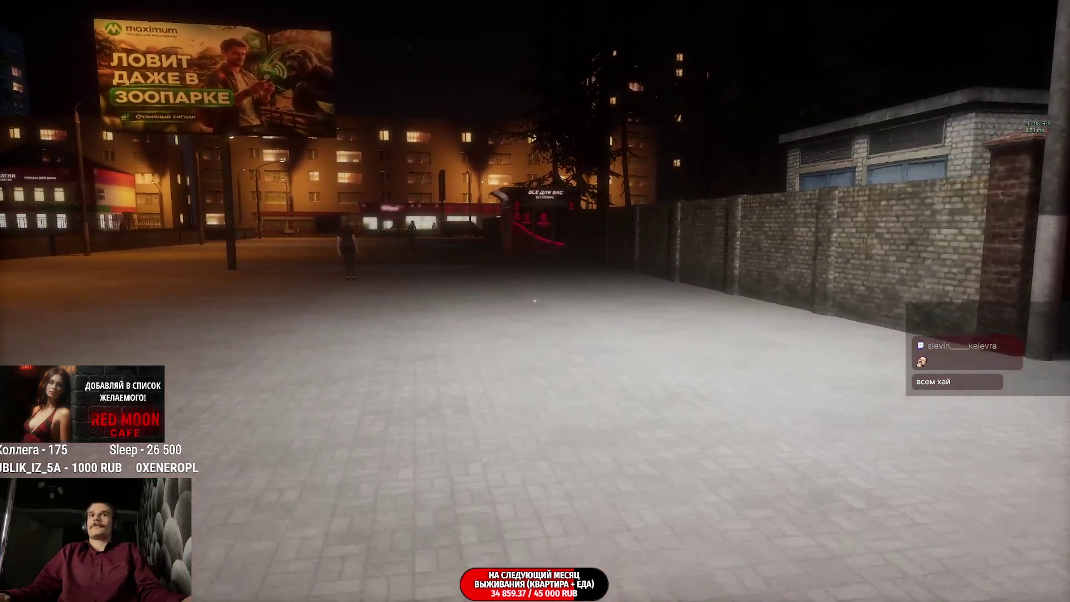
pyautogui.press('w')
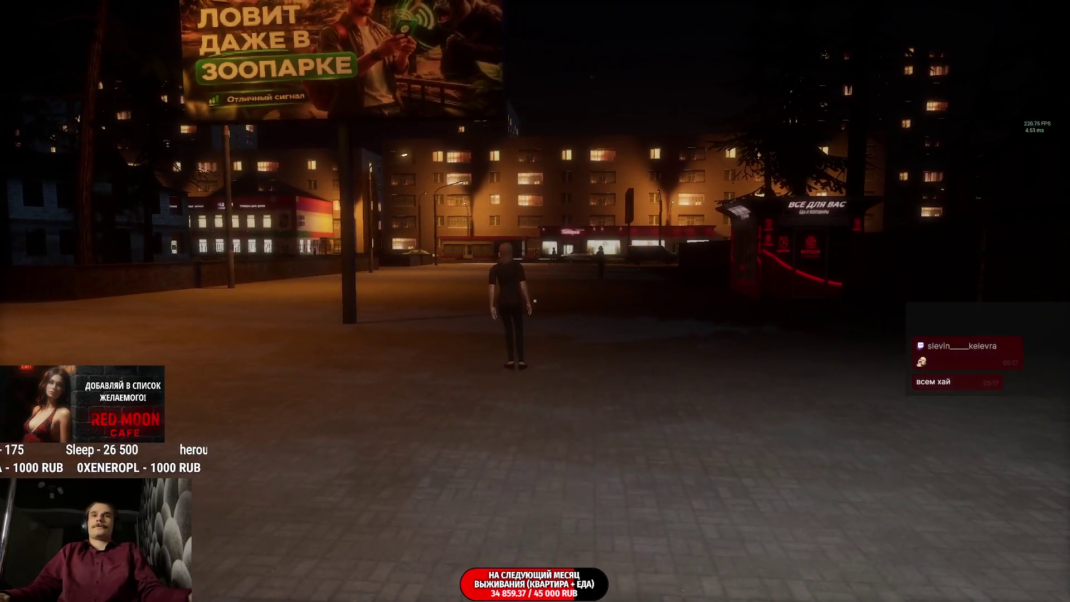
pyautogui.press('Escape')
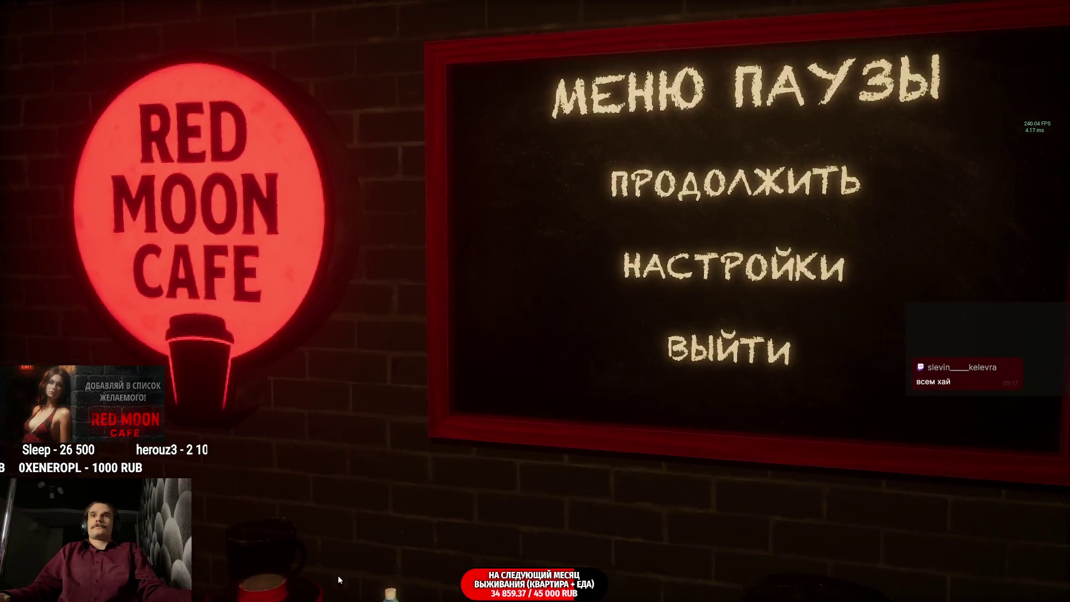
# Quit to the main menu and switch the game language to English in Settings.
pyautogui.click(683, 397)
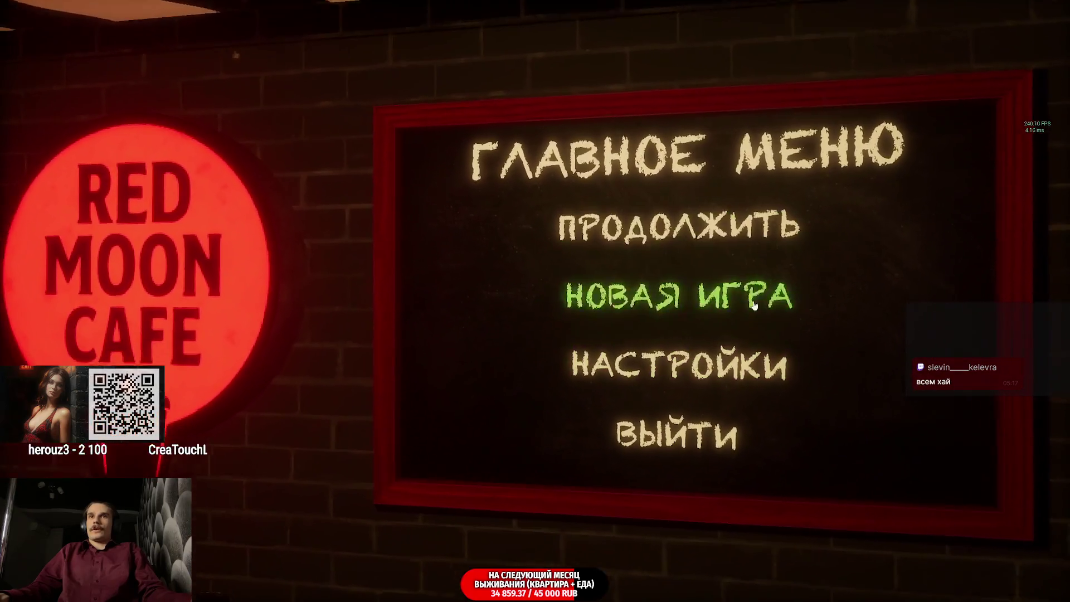
pyautogui.click(680, 365)
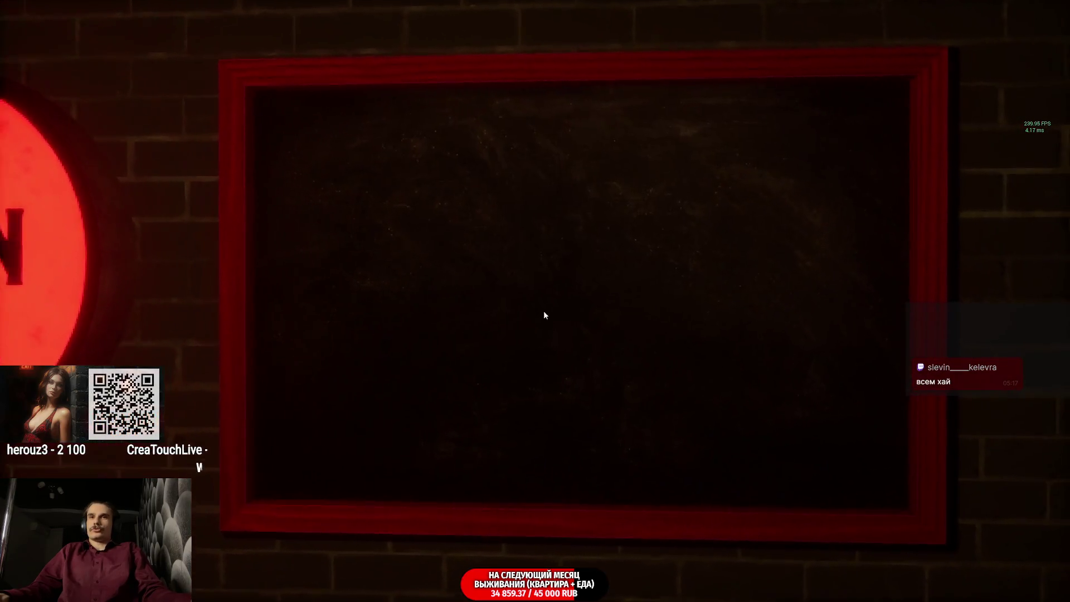
pyautogui.click(717, 274)
# Review the Controls, Gameplay and Graphics settings pages.
pyautogui.click(339, 320)
pyautogui.click(357, 282)
pyautogui.click(369, 216)
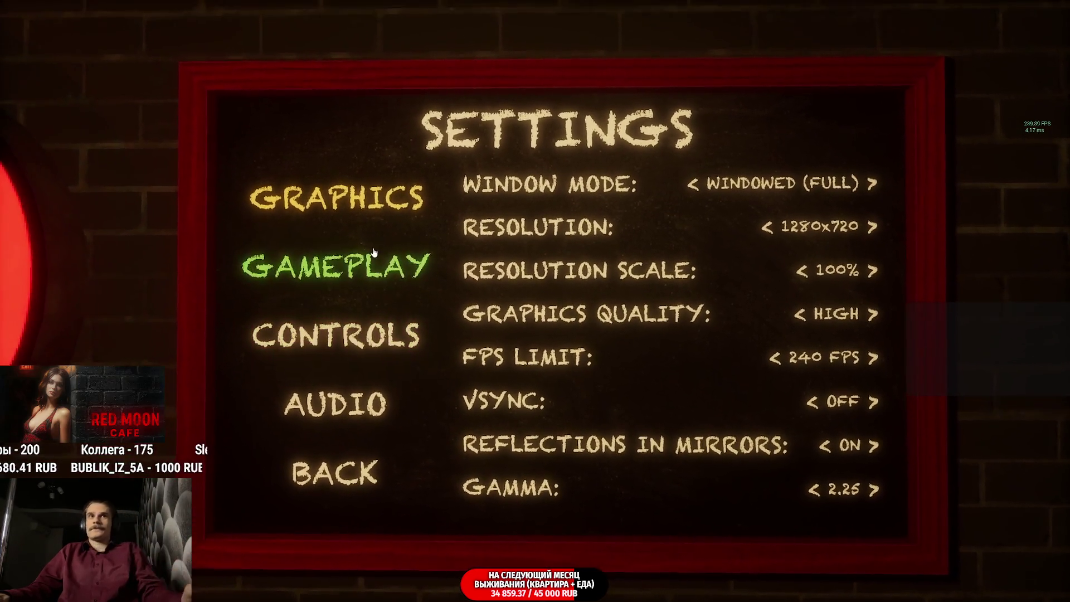
# Cycle the Gameplay difficulty options and leave it at Normal.
pyautogui.click(276, 265)
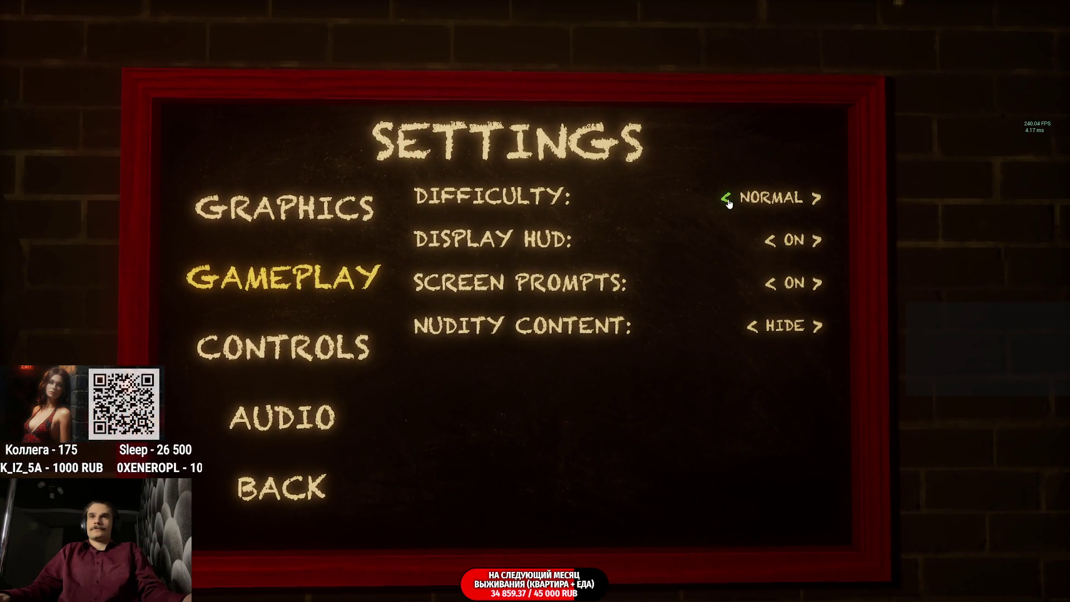
pyautogui.click(727, 200)
pyautogui.click(803, 205)
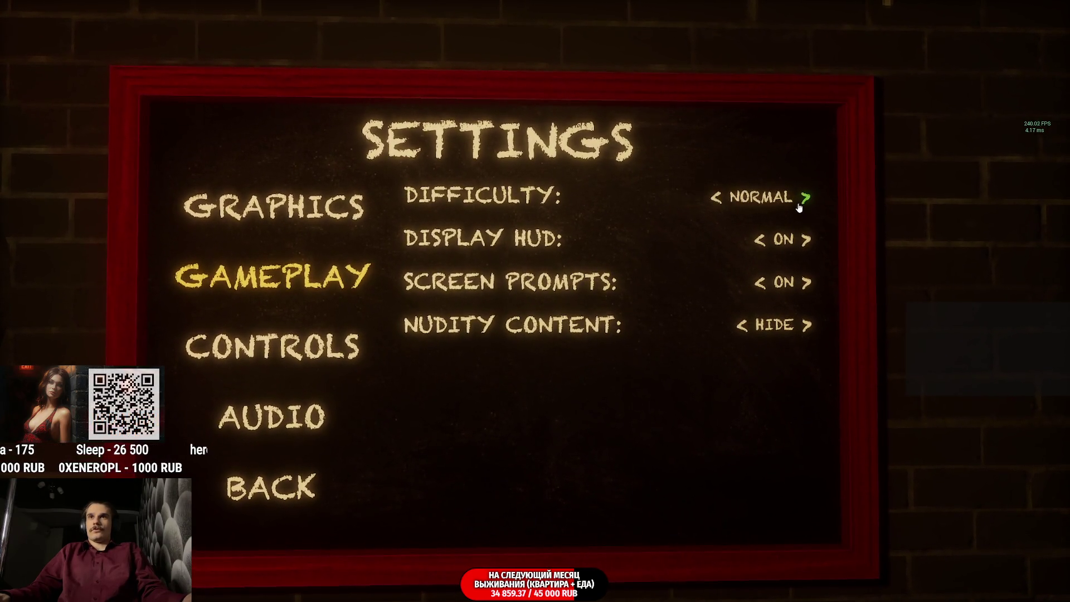
pyautogui.click(729, 200)
pyautogui.click(803, 207)
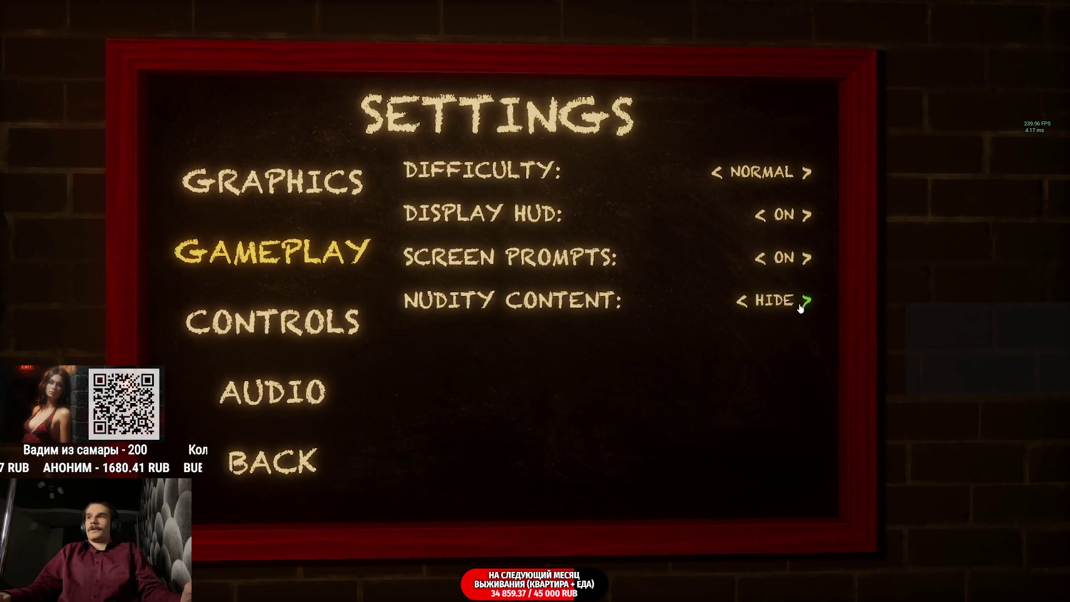
# Check Controls and Audio, set the language back to Russian, return to the main menu and quit.
pyautogui.click(336, 310)
pyautogui.click(365, 379)
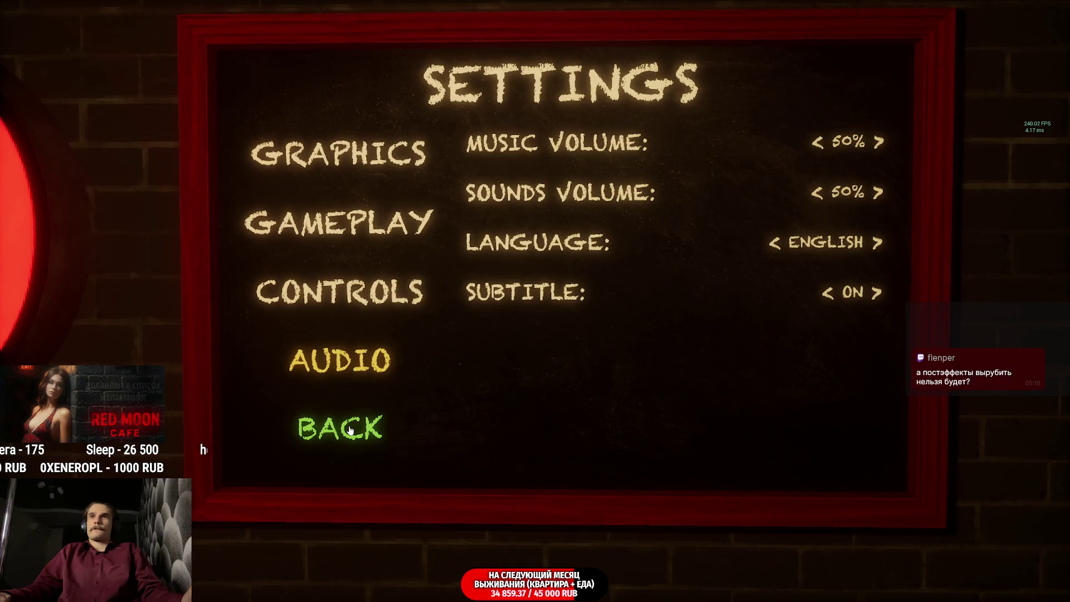
pyautogui.click(802, 279)
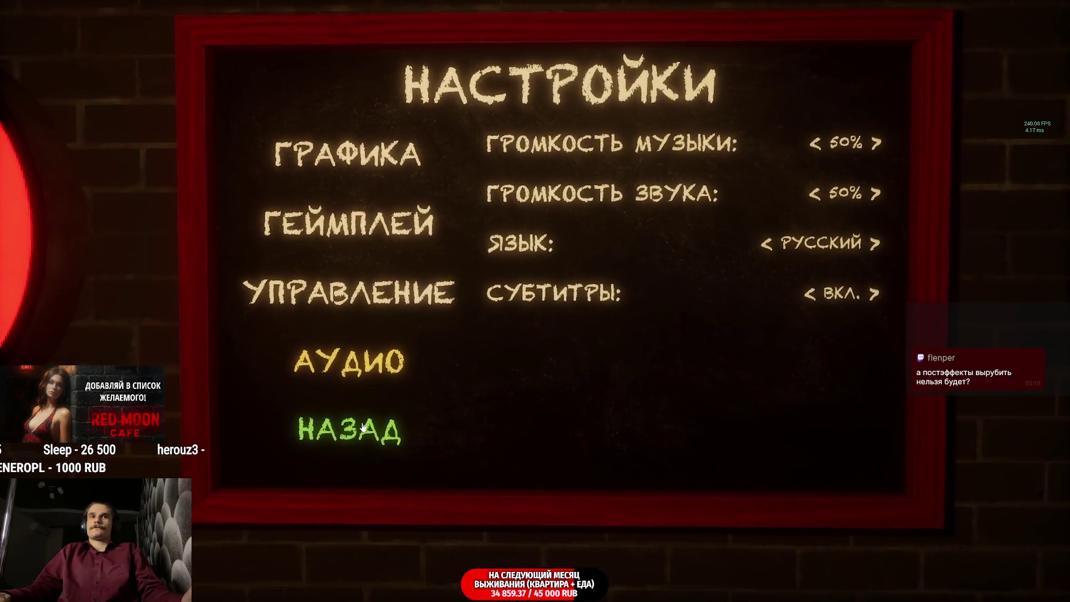
pyautogui.click(362, 429)
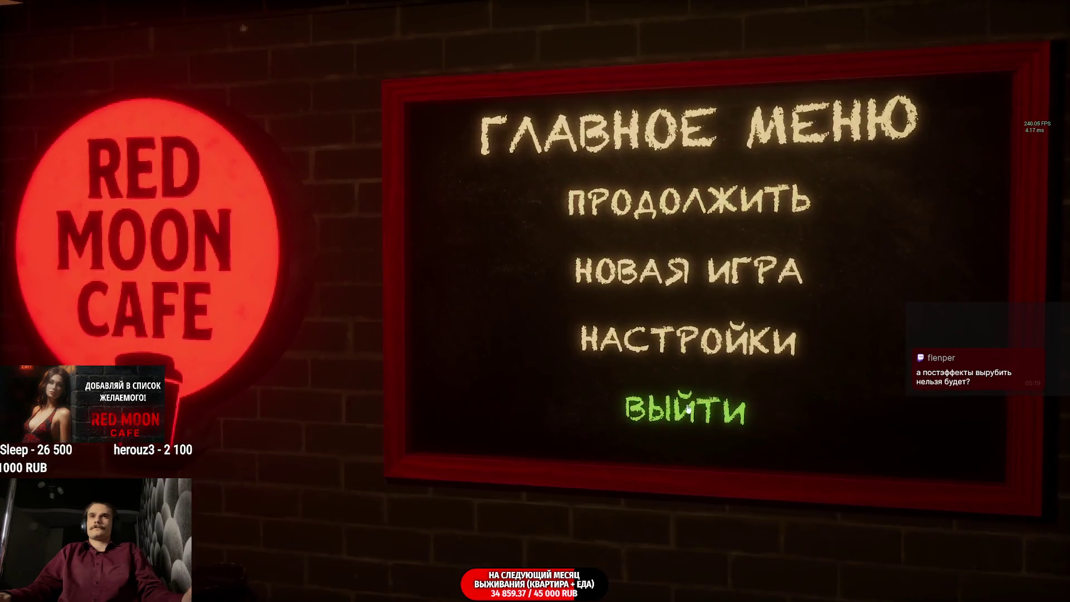
pyautogui.click(686, 410)
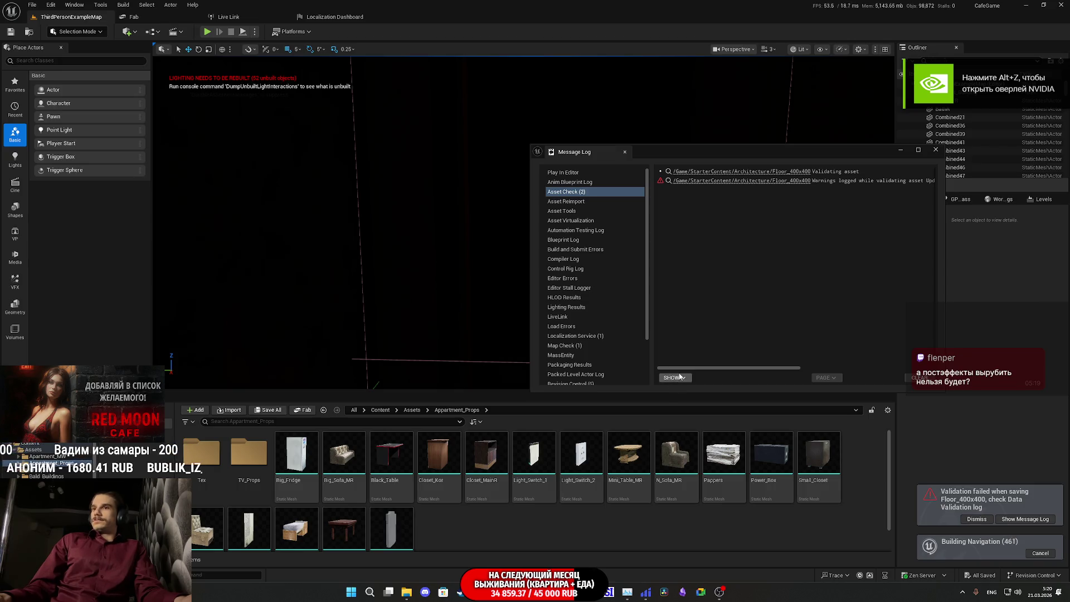
# Dismiss the Floor_400x400 validation message log and move the viewport camera toward the lit wall.
pyautogui.click(937, 151)
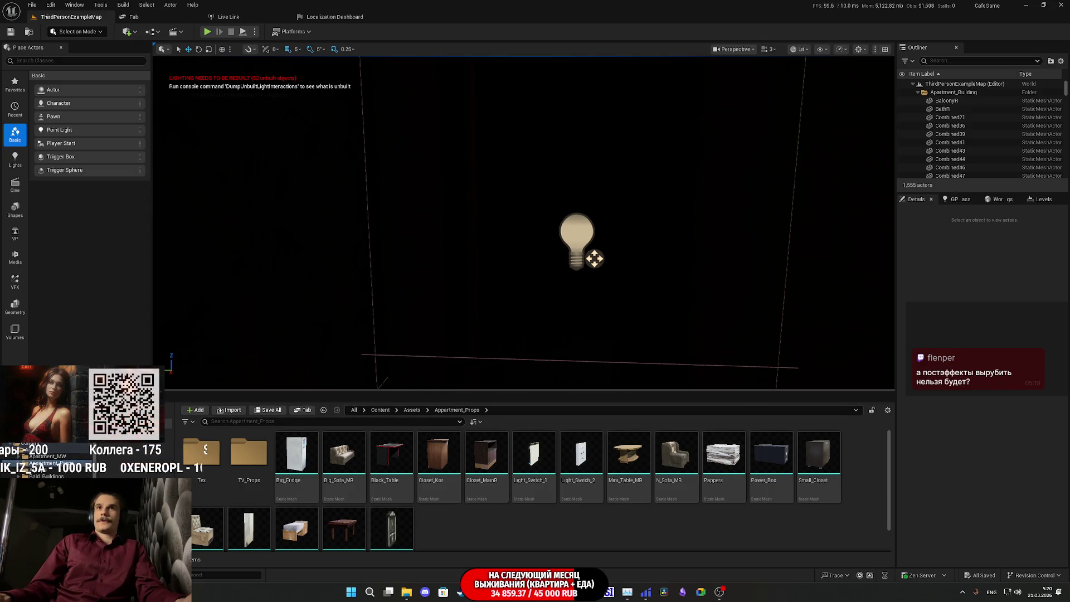
pyautogui.moveTo(803, 253); pyautogui.dragTo(264, 37)
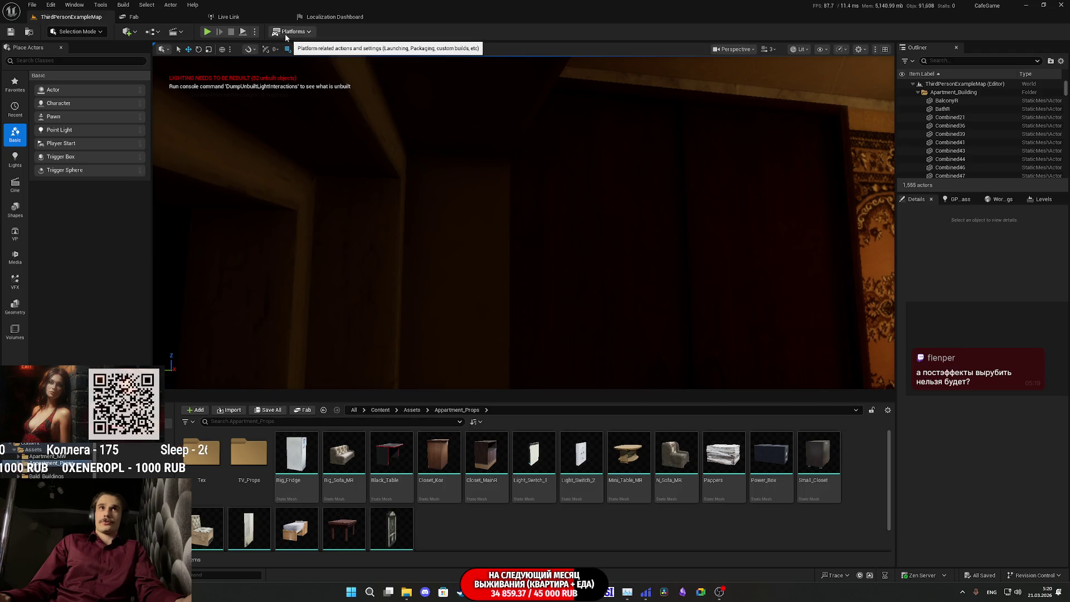
# Set every Viewport Scalability group to the High preset and launch a full-screen play-test.
pyautogui.click(861, 52)
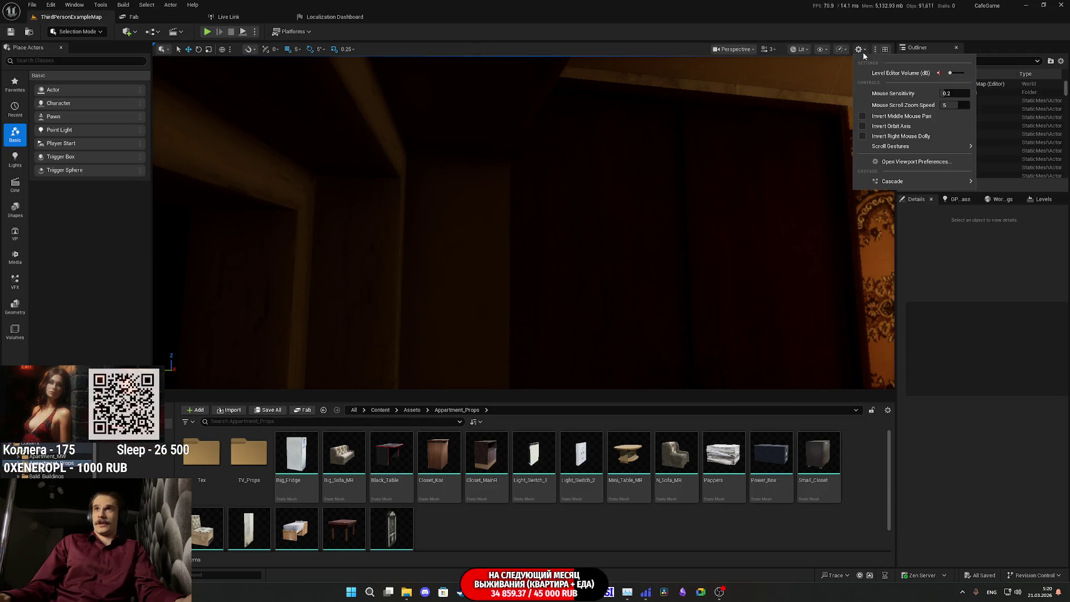
pyautogui.click(839, 49)
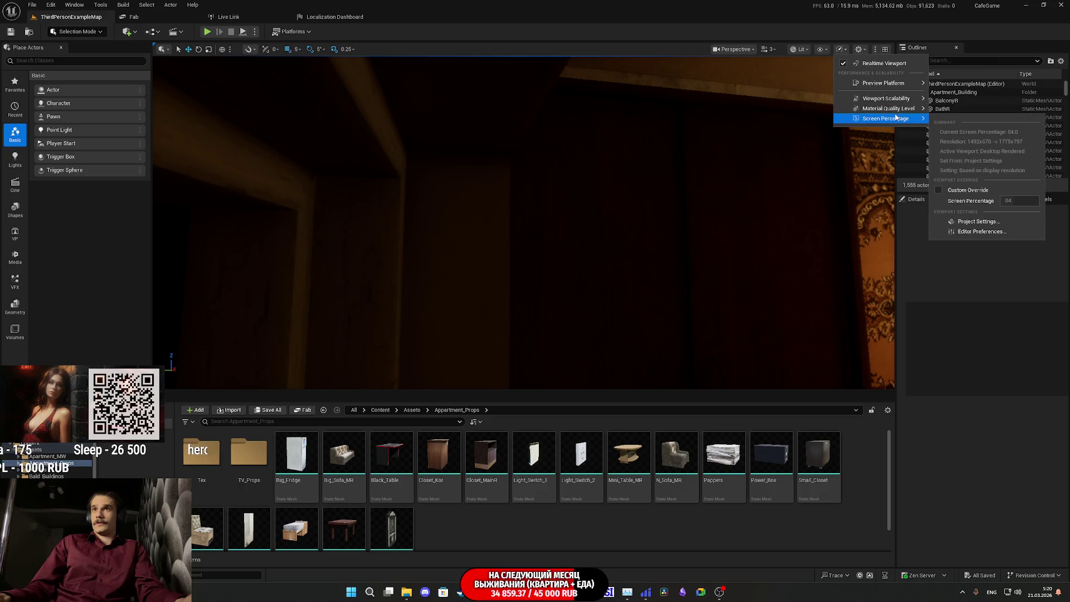
pyautogui.moveTo(887, 99)
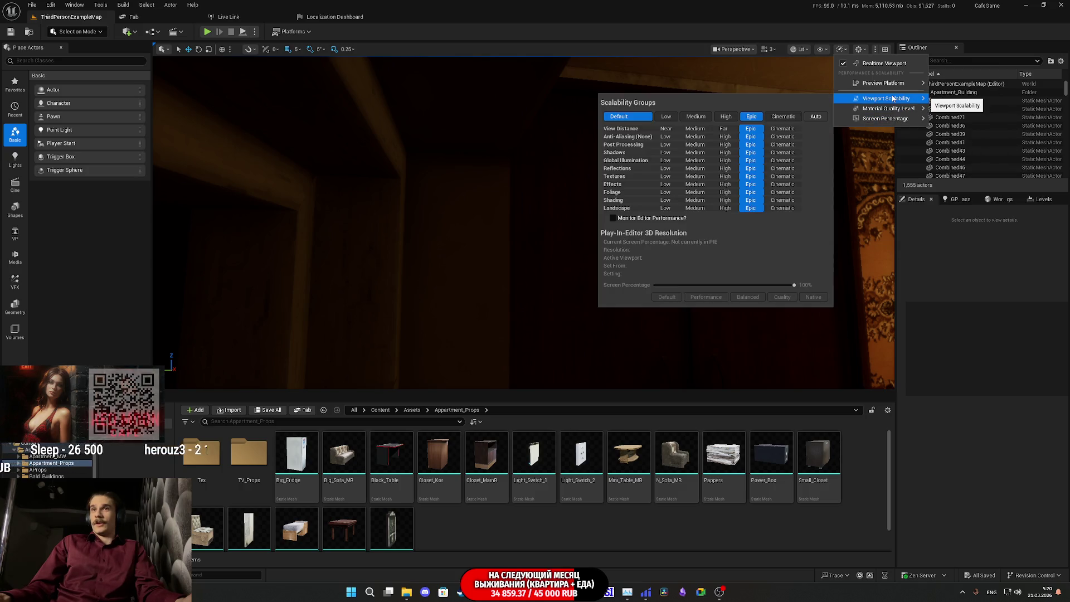
pyautogui.click(728, 117)
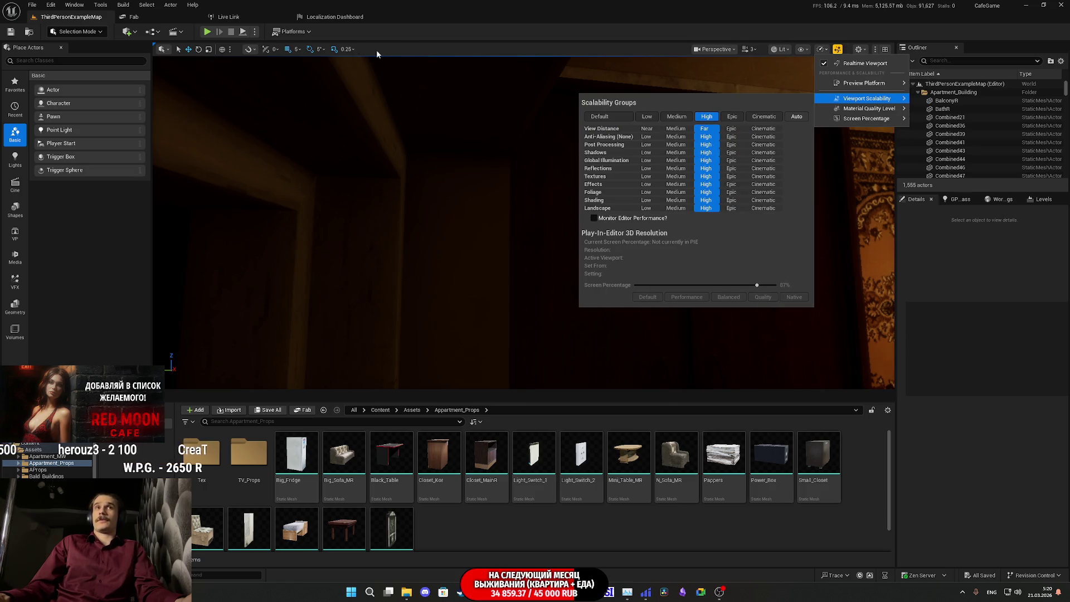
pyautogui.click(236, 50)
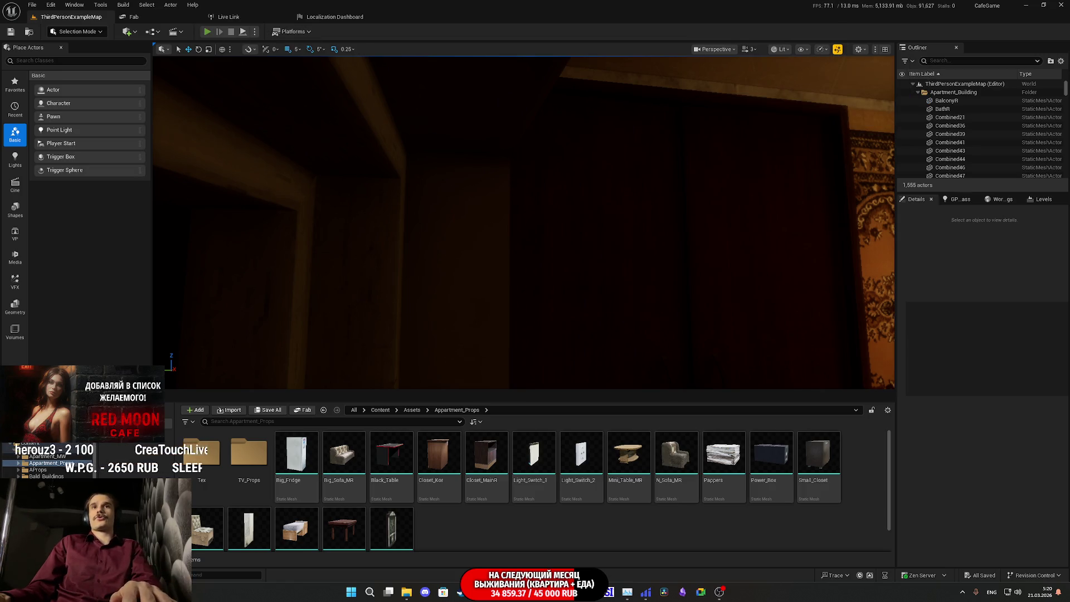
pyautogui.hotkey('alt', 'p')
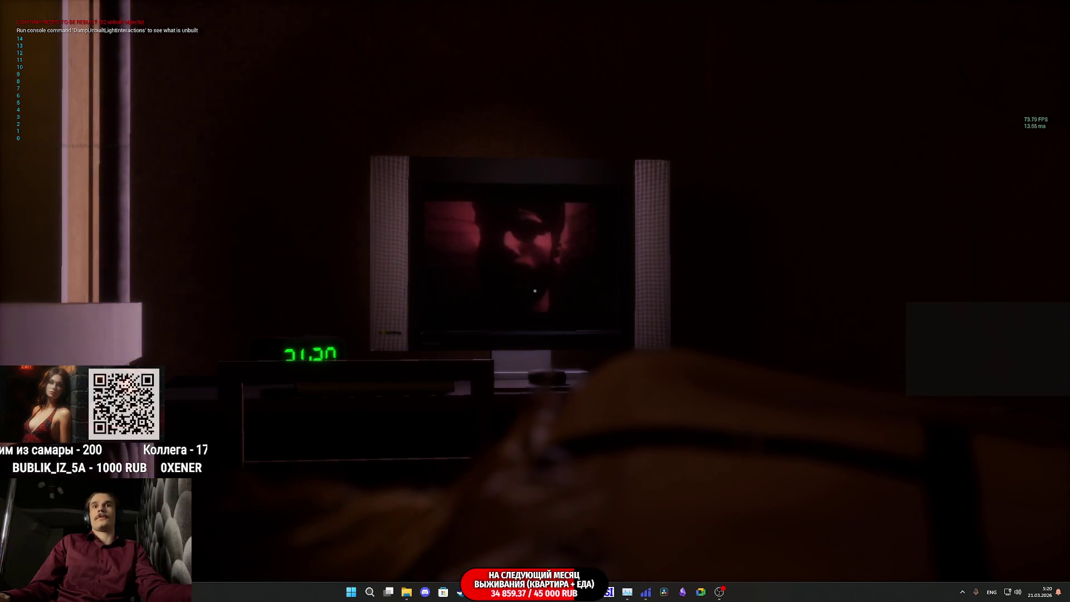
# Stop the play session after the TV scene and return to level editing.
pyautogui.press('Escape')
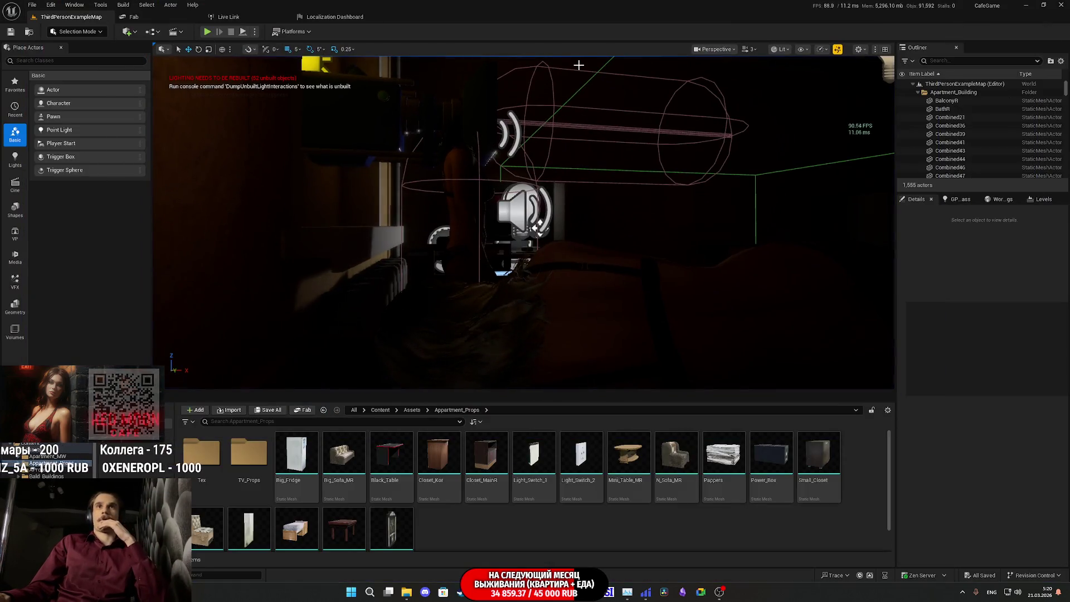
# Select GirlR, frame the apartment window, reset scalability to defaults and reopen the scalability groups.
pyautogui.moveTo(641, 199)
pyautogui.mouseDown()
pyautogui.moveTo(592, 194)
pyautogui.moveTo(610, 171)
pyautogui.mouseUp()
pyautogui.click(610, 171)
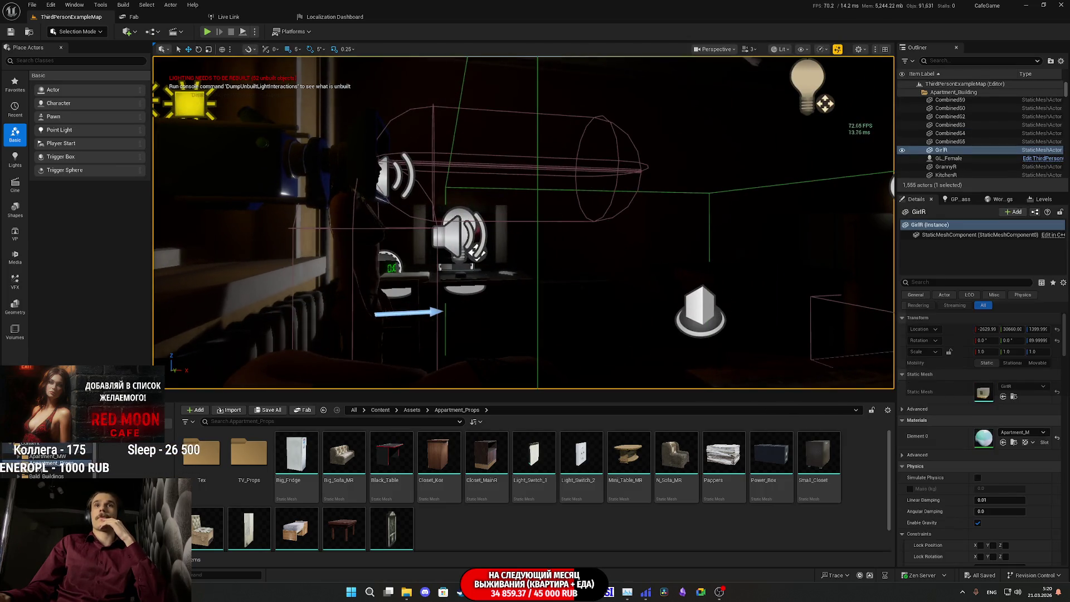
pyautogui.moveTo(609, 171)
pyautogui.mouseDown()
pyautogui.moveTo(586, 176)
pyautogui.moveTo(591, 80)
pyautogui.mouseUp()
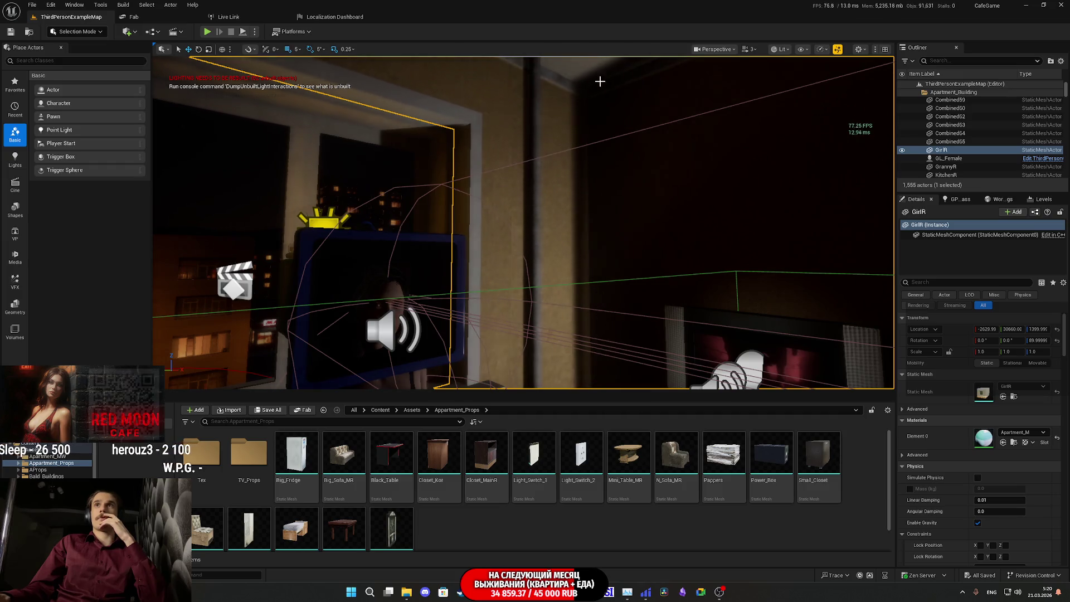
pyautogui.click(838, 51)
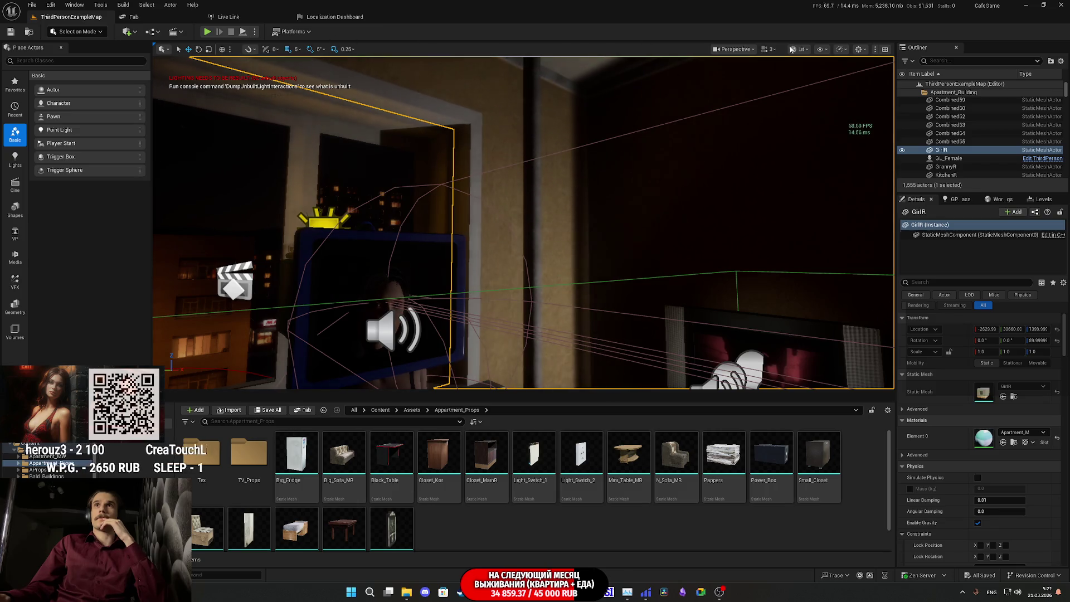
pyautogui.click(841, 49)
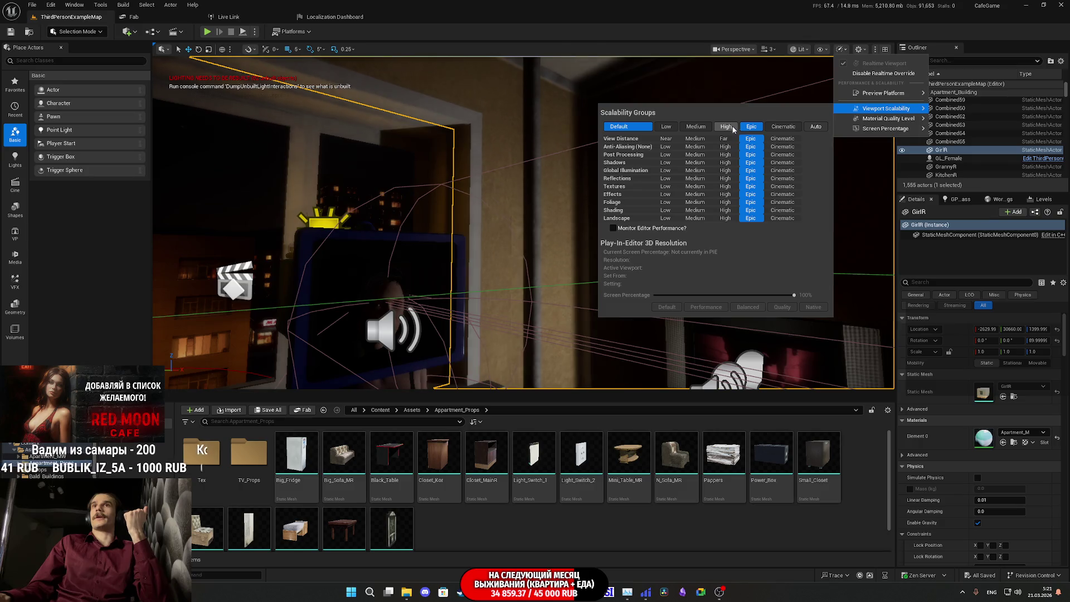
# Apply the High preset to all scalability groups and return to the viewport.
pyautogui.click(733, 126)
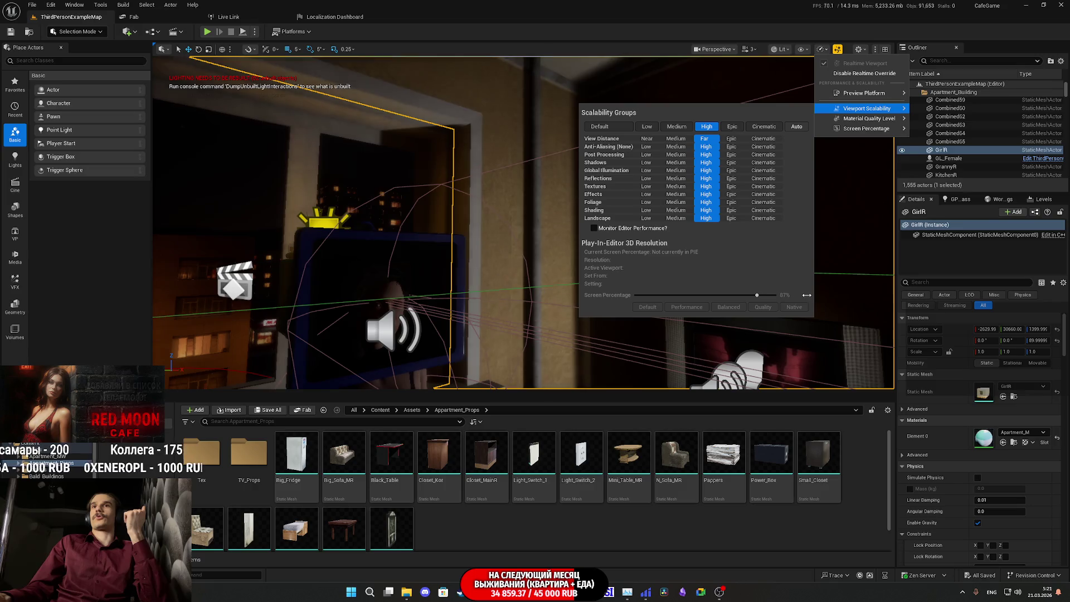
pyautogui.moveTo(868, 118)
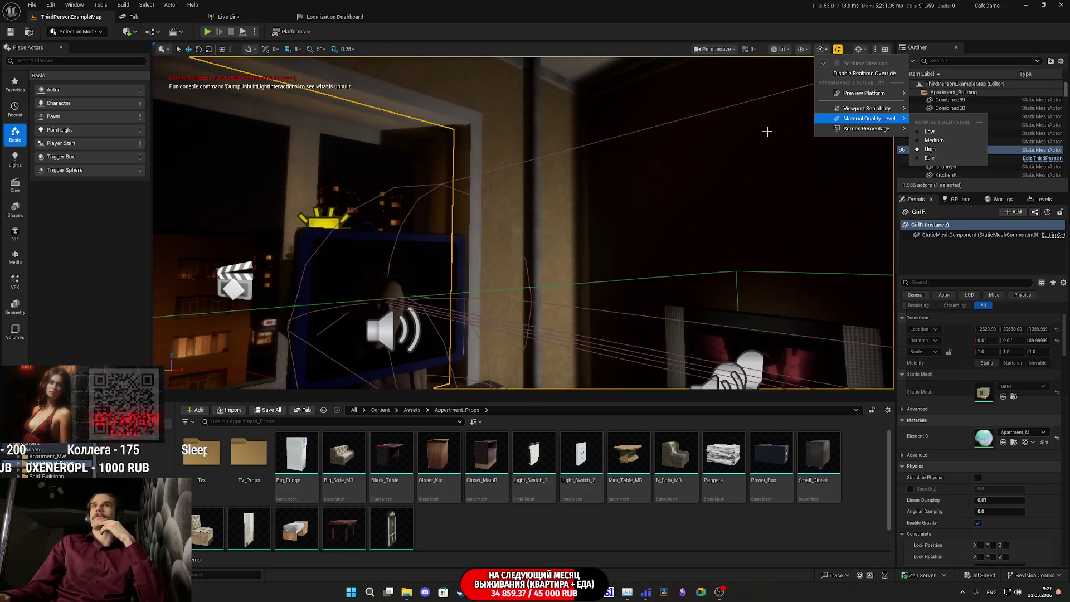
pyautogui.click(212, 38)
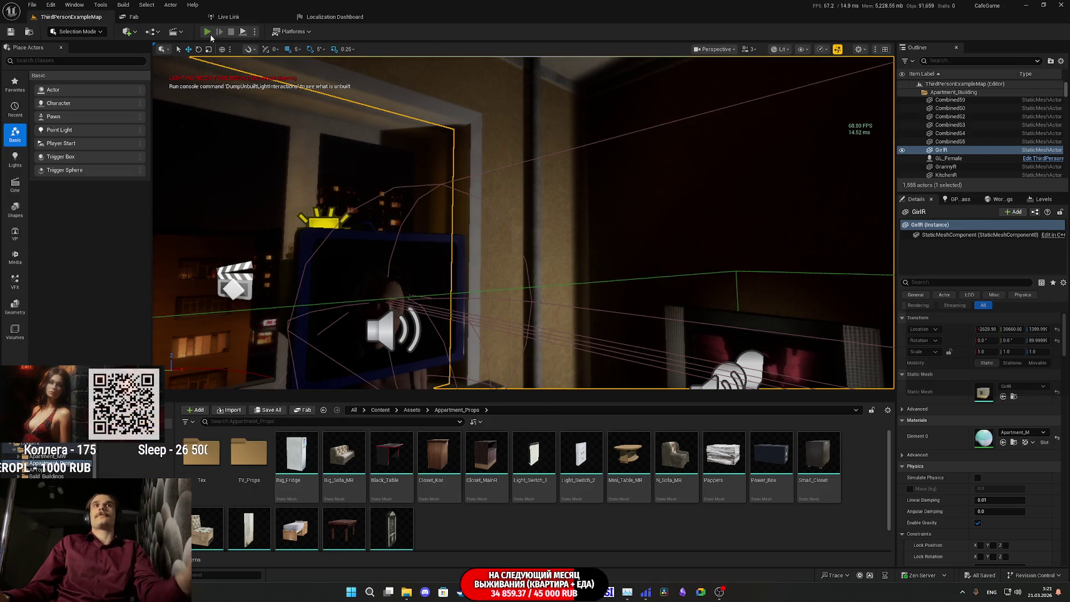
# Play the level in the editor, check scalability, go full screen with F11, then stop the session.
pyautogui.press('super')
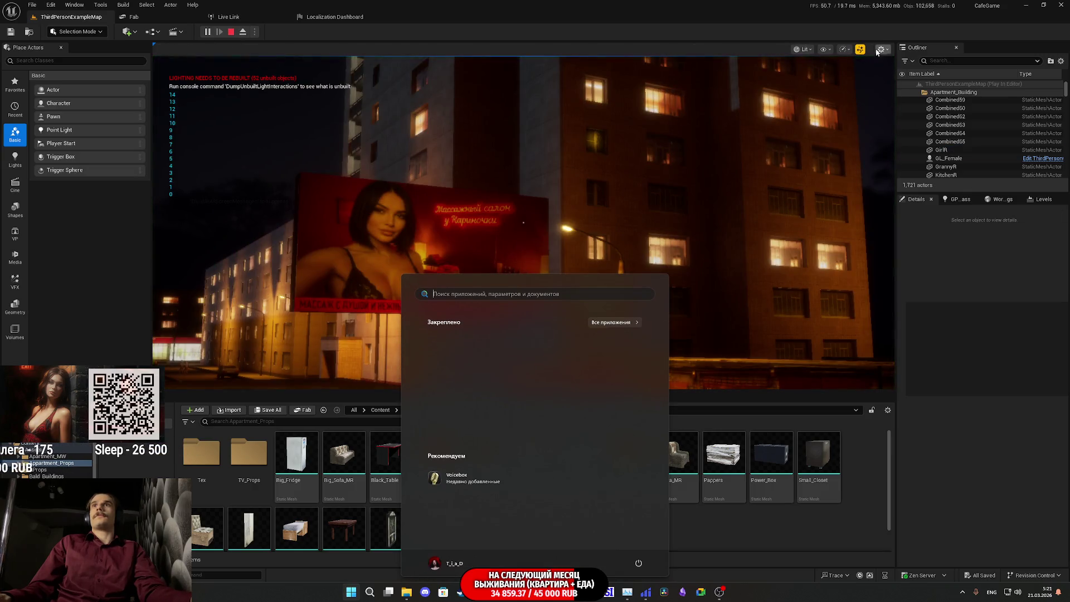
pyautogui.click(851, 52)
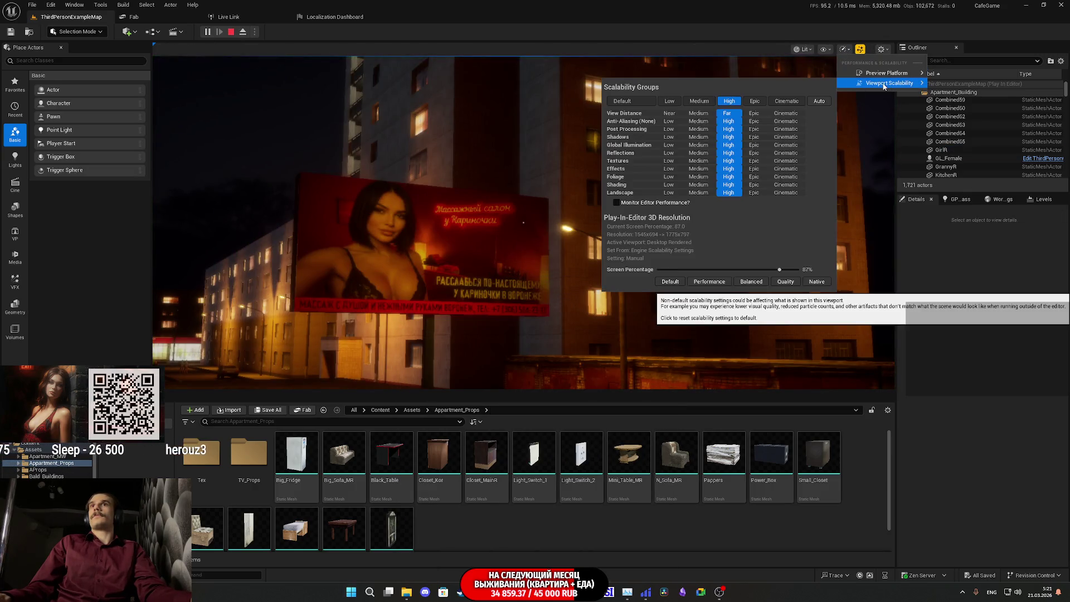
pyautogui.click(569, 173)
pyautogui.press('F11')
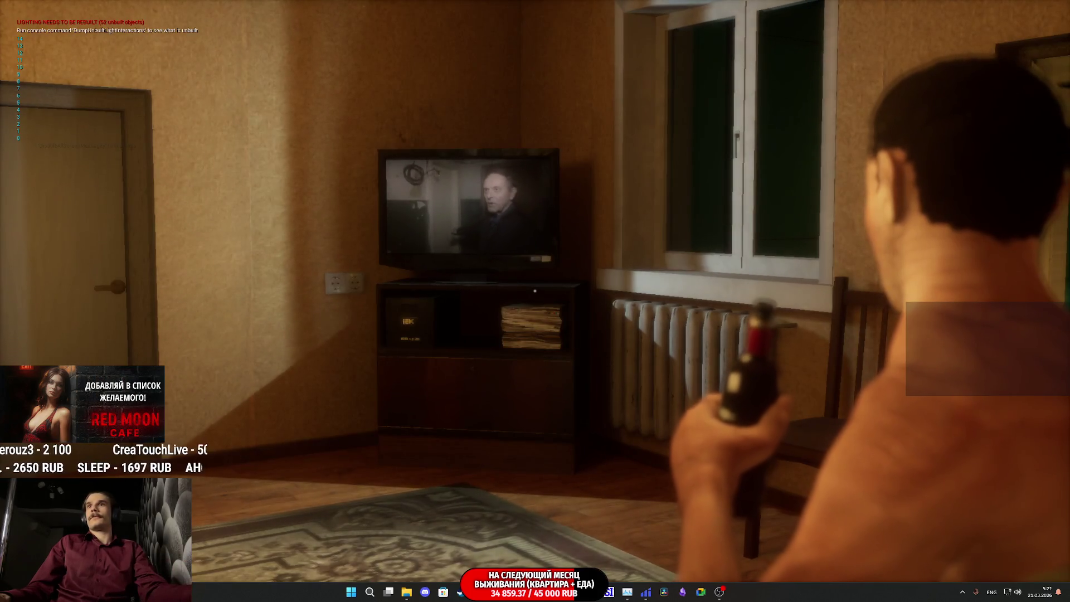
pyautogui.press('Escape')
# Set Post Processing scalability to Low and relaunch the play-test.
pyautogui.click(822, 49)
pyautogui.moveTo(867, 98)
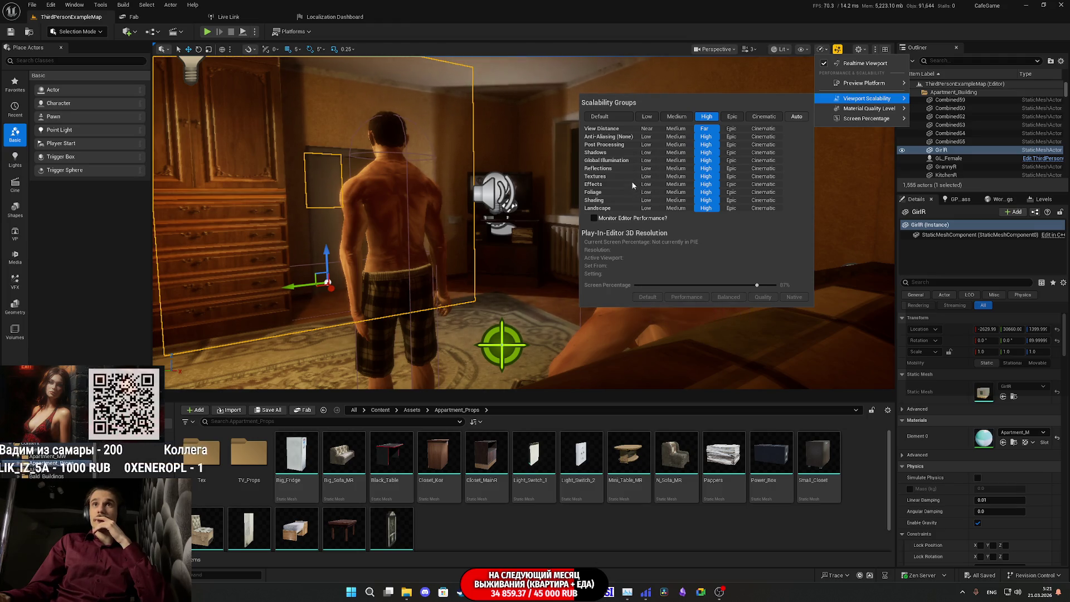
pyautogui.click(651, 145)
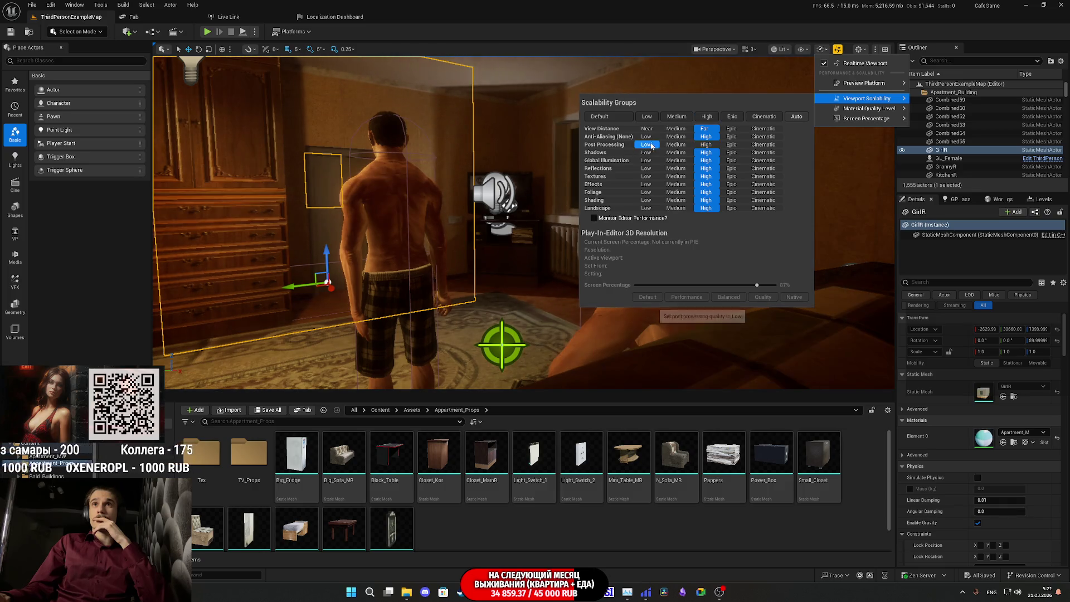
pyautogui.click(302, 80)
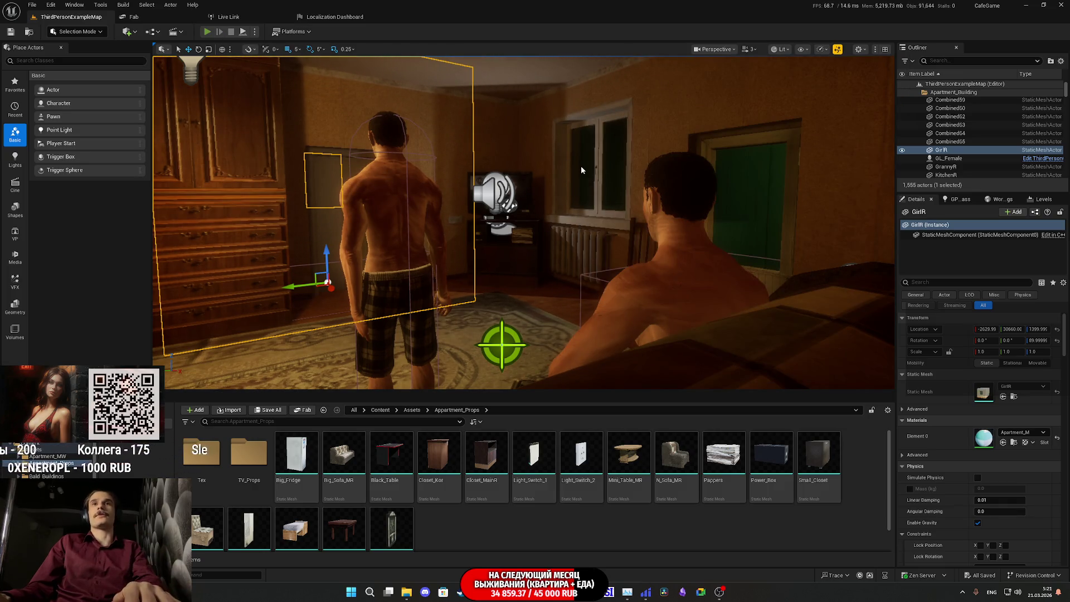
pyautogui.hotkey('alt', 'p')
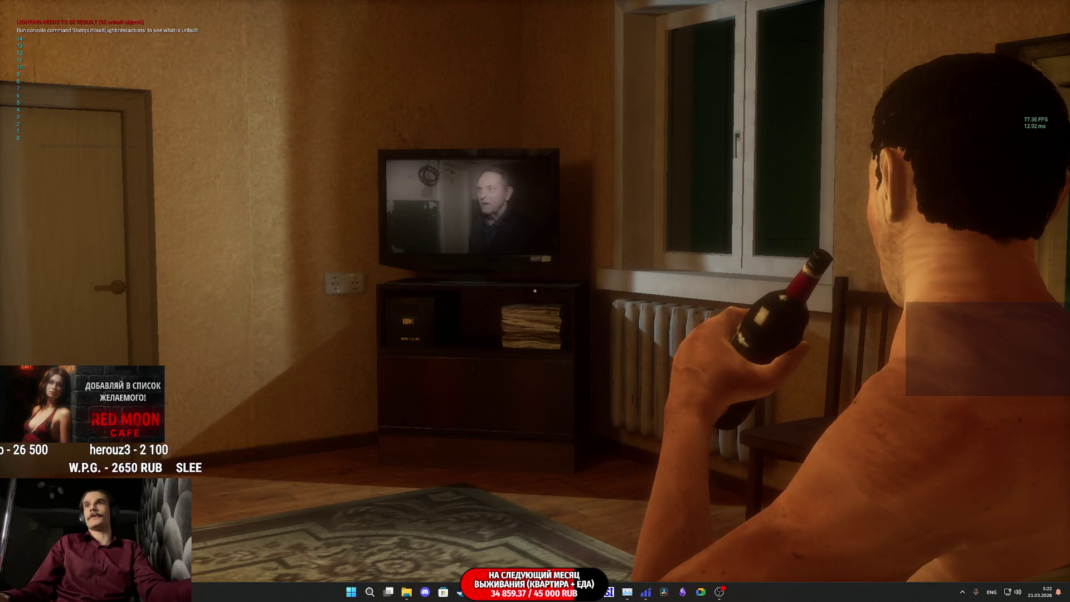
pyautogui.press('Escape')
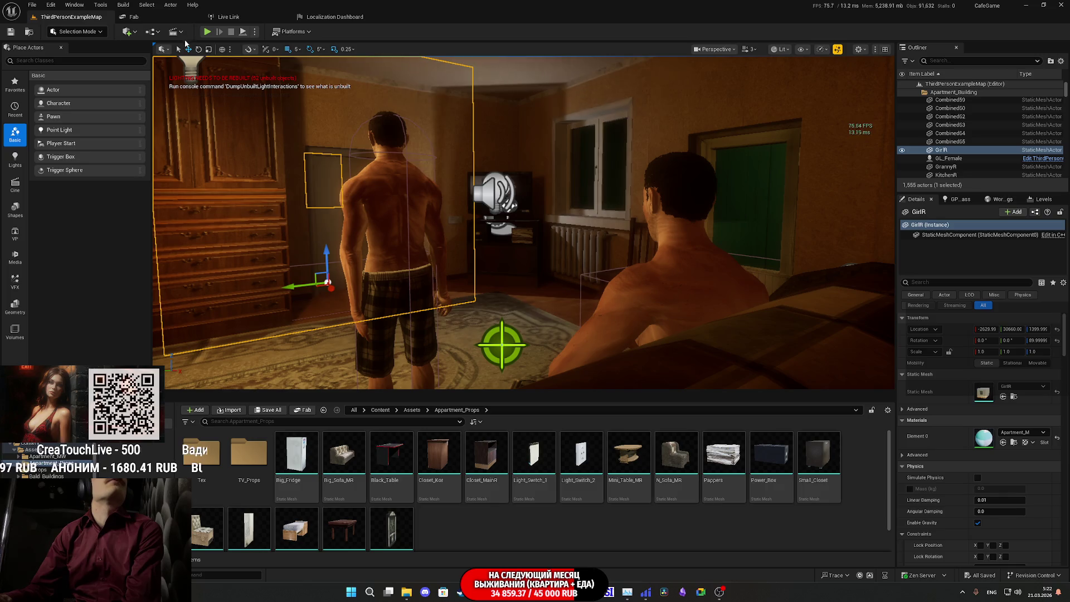
pyautogui.click(156, 32)
pyautogui.click(210, 96)
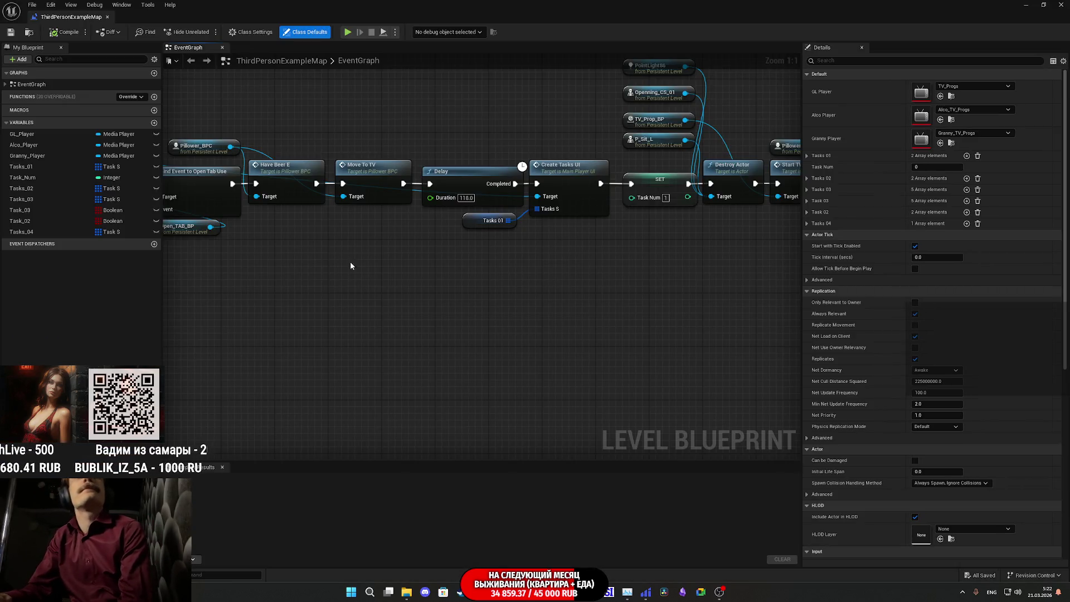
pyautogui.moveTo(351, 266)
pyautogui.mouseDown()
pyautogui.moveTo(698, 310)
pyautogui.moveTo(597, 306)
pyautogui.moveTo(628, 282)
pyautogui.moveTo(801, 243)
pyautogui.mouseUp()
pyautogui.scroll(3, 801, 240)
pyautogui.scroll(2, 633, 279)
pyautogui.moveTo(633, 279)
pyautogui.mouseDown()
pyautogui.moveTo(387, 308)
pyautogui.moveTo(170, 418)
pyautogui.moveTo(176, 167)
pyautogui.mouseUp()
pyautogui.scroll(-2, 388, 308)
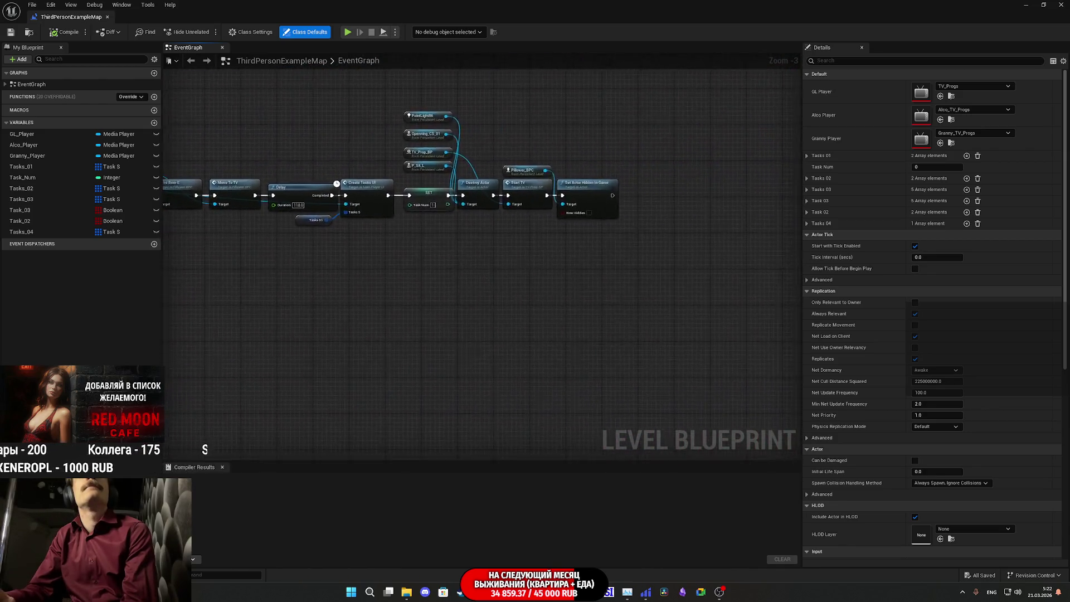
pyautogui.moveTo(377, 246)
pyautogui.mouseDown()
pyautogui.moveTo(220, 215)
pyautogui.moveTo(463, 138)
pyautogui.mouseUp()
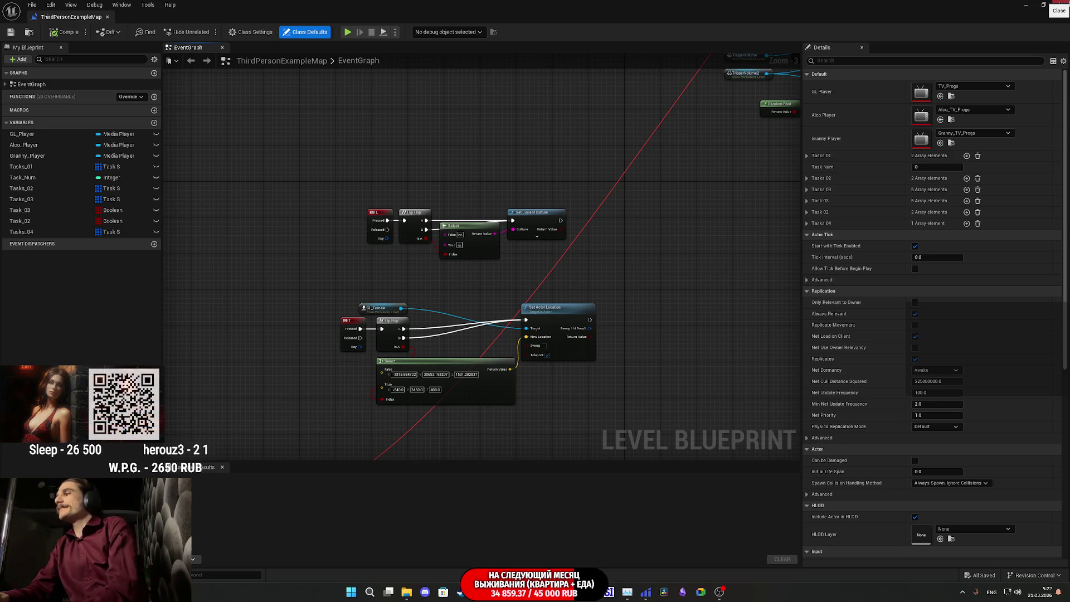
pyautogui.click(1061, 5)
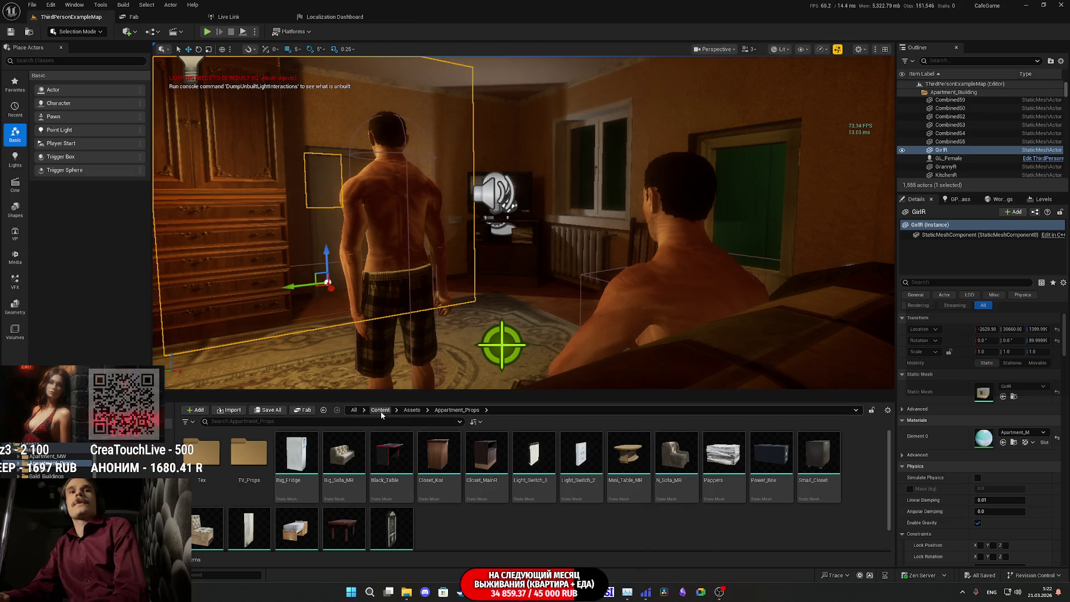
# Show the Content root folder and raise Post Processing scalability to Medium.
pyautogui.click(381, 410)
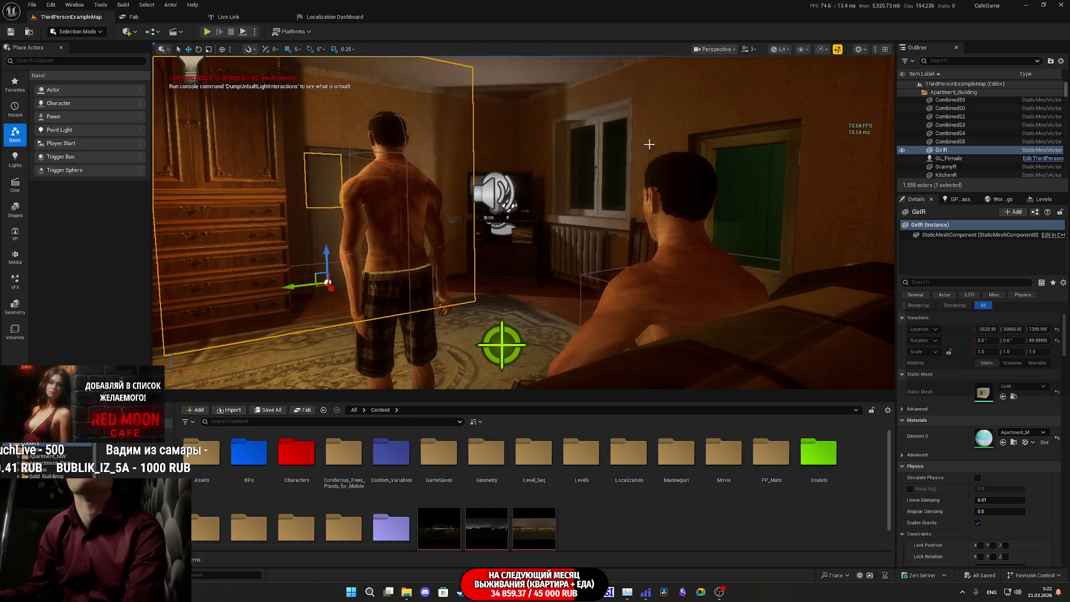
pyautogui.click(820, 50)
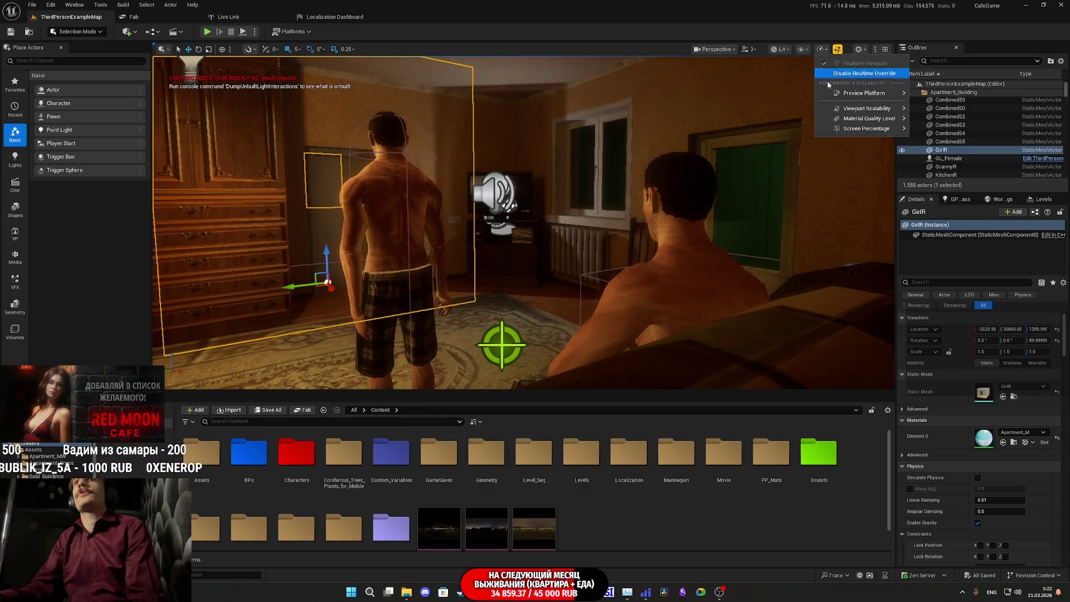
pyautogui.moveTo(867, 108)
pyautogui.click(677, 155)
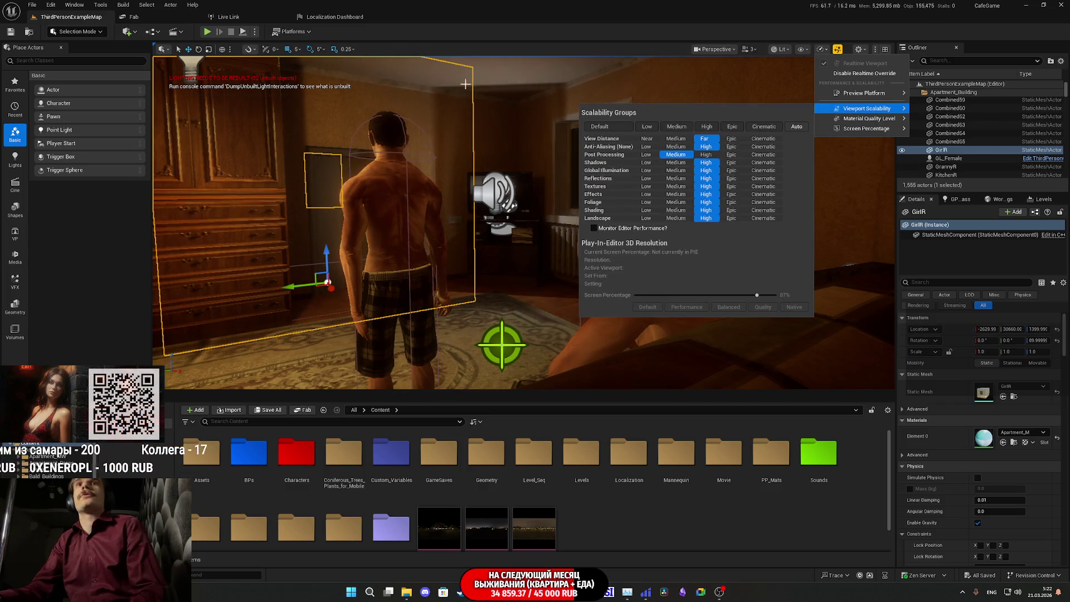
pyautogui.click(208, 34)
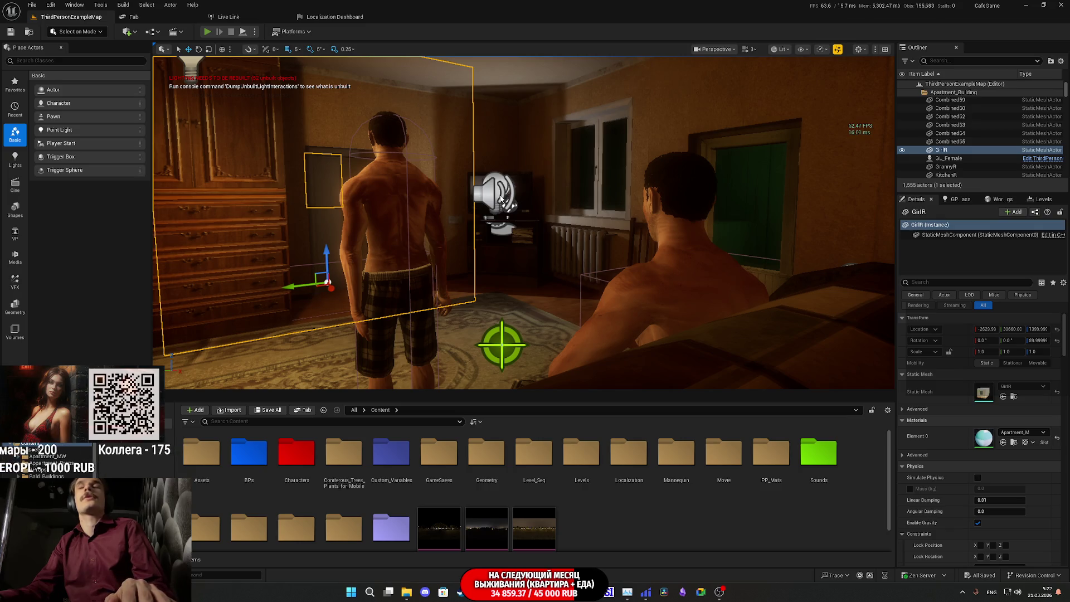